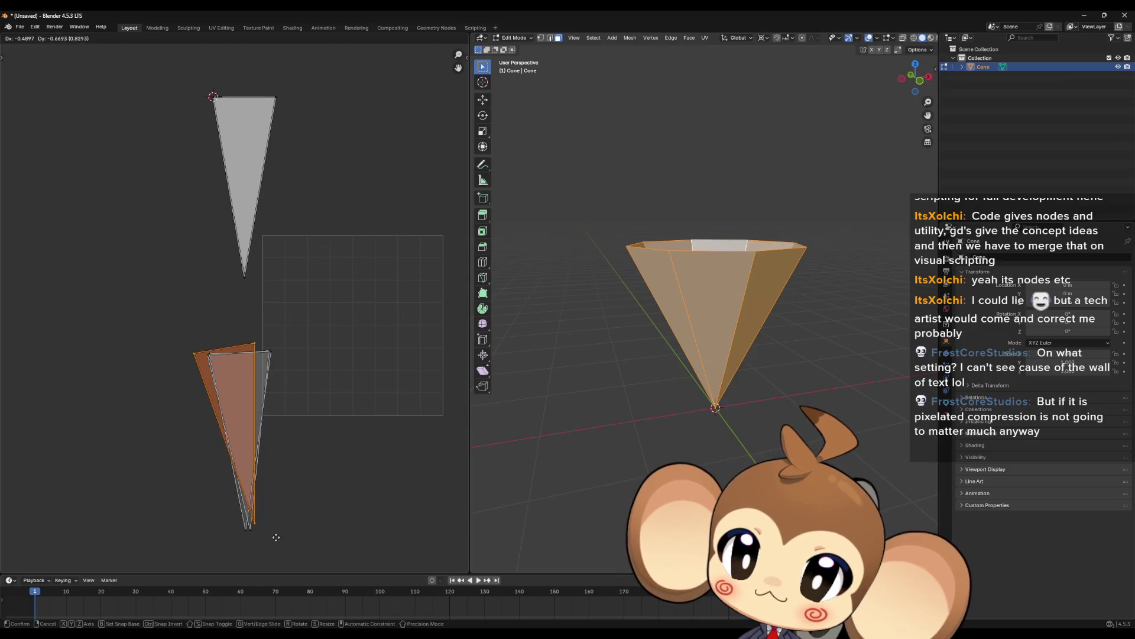
- Drop the orange UV island onto the grey one, snapping the lower island's top-left vertex onto the upper triangle's
click(274, 540)
click(214, 97)
key(shift+s)
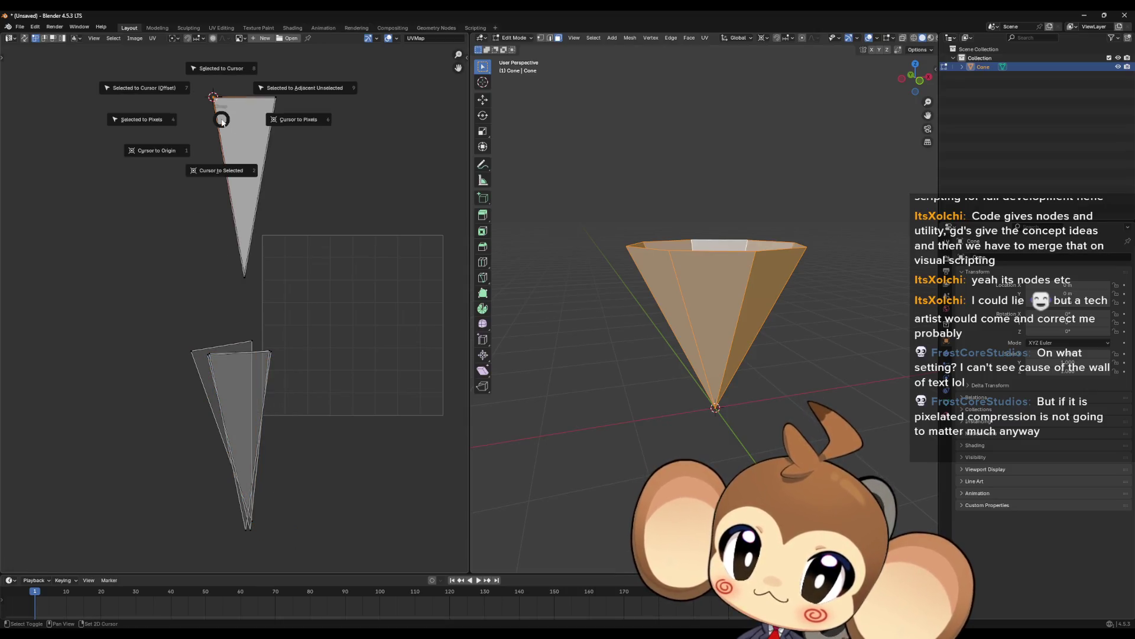
click(229, 158)
click(191, 351)
key(shift+s)
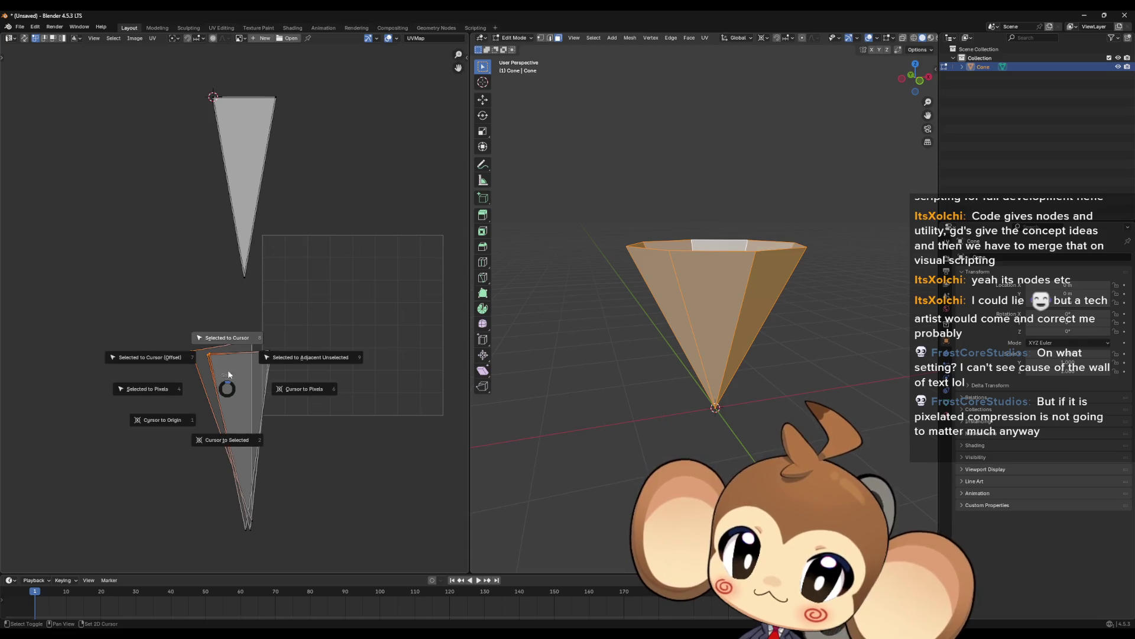
click(228, 337)
- Snap the lower island's top-right and bottom vertices onto the upper triangle's matching corners
key(shift+s)
click(304, 167)
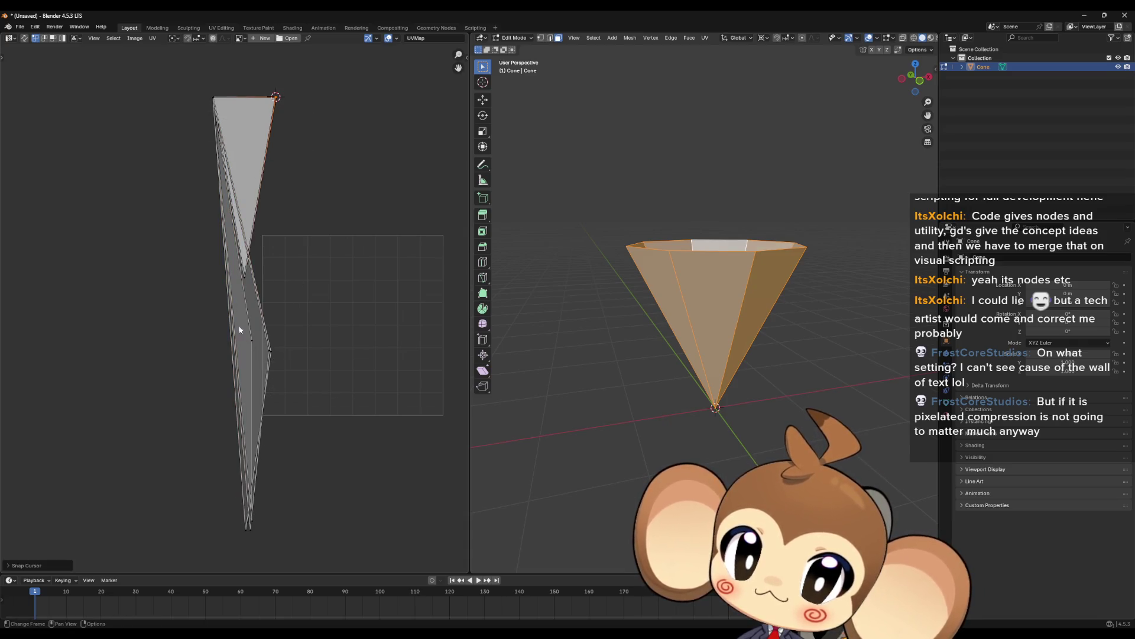
key(shift+s)
click(324, 329)
key(shift+s)
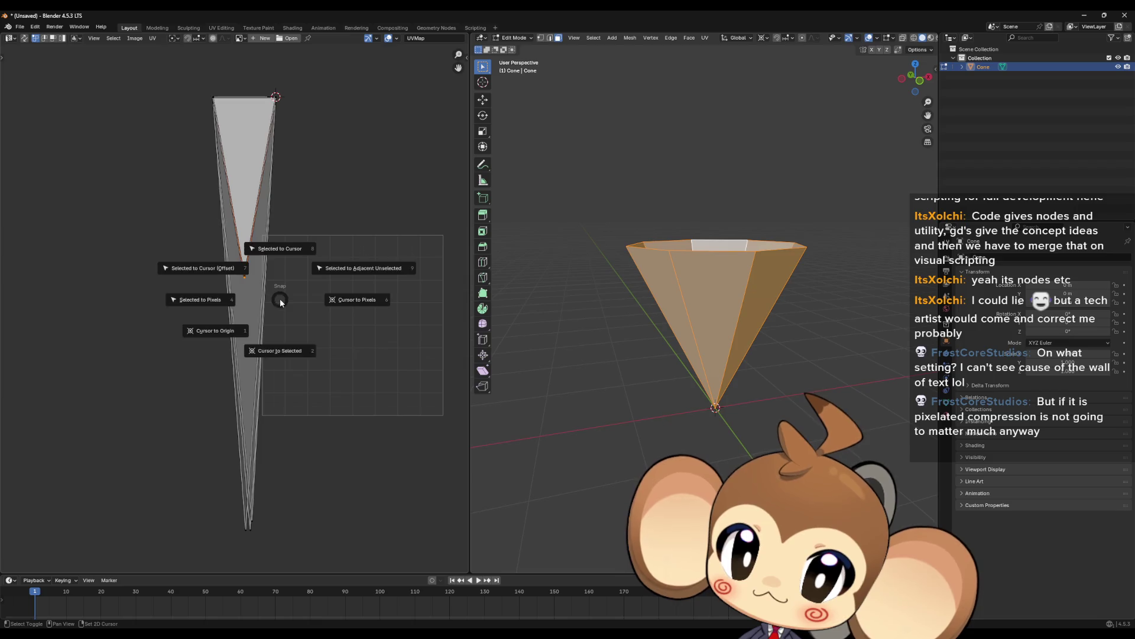
click(280, 353)
click(248, 528)
key(shift+s)
click(296, 505)
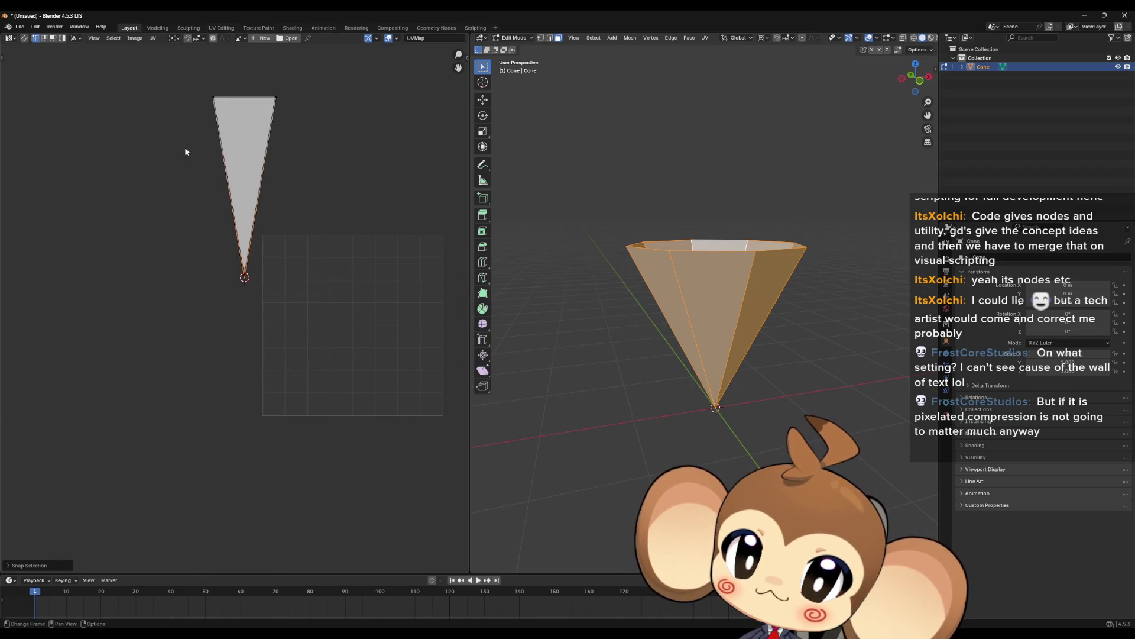
- Move the merged UV triangle inside the 0–1 UV square
drag(172, 95, 352, 316)
key(g)
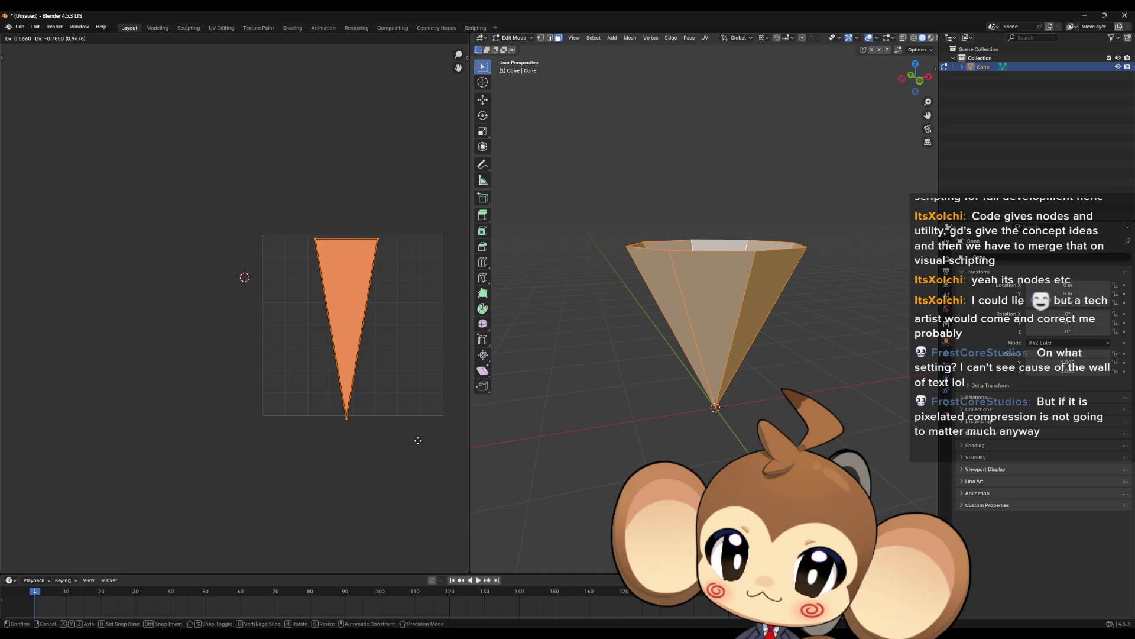
click(424, 441)
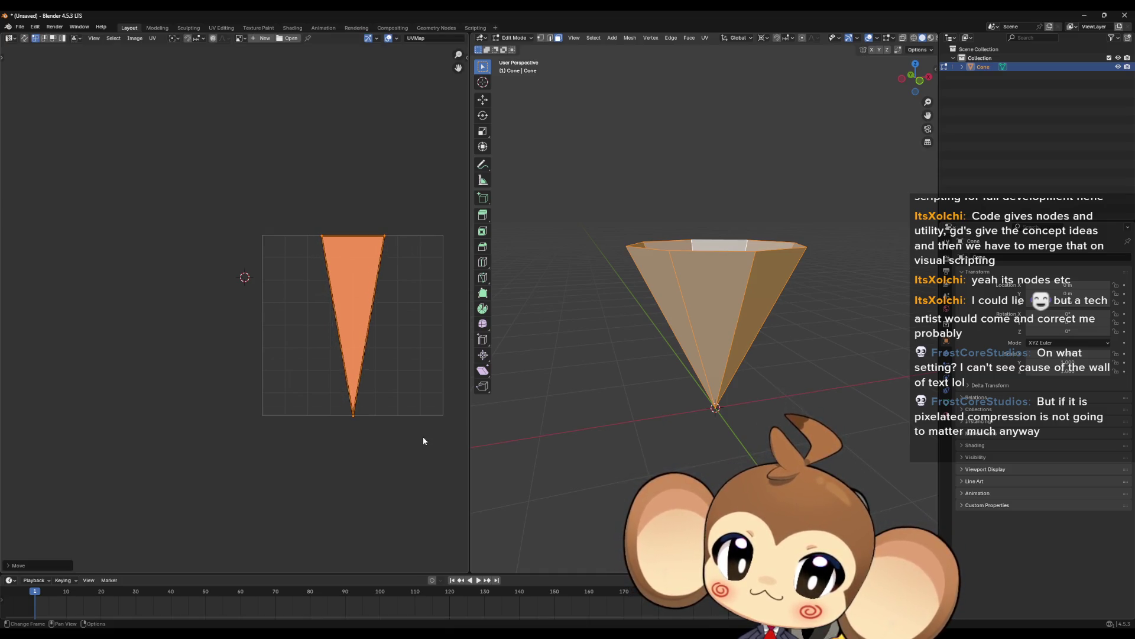
scroll(414, 414, up, 5)
scroll(230, 255, up, 5)
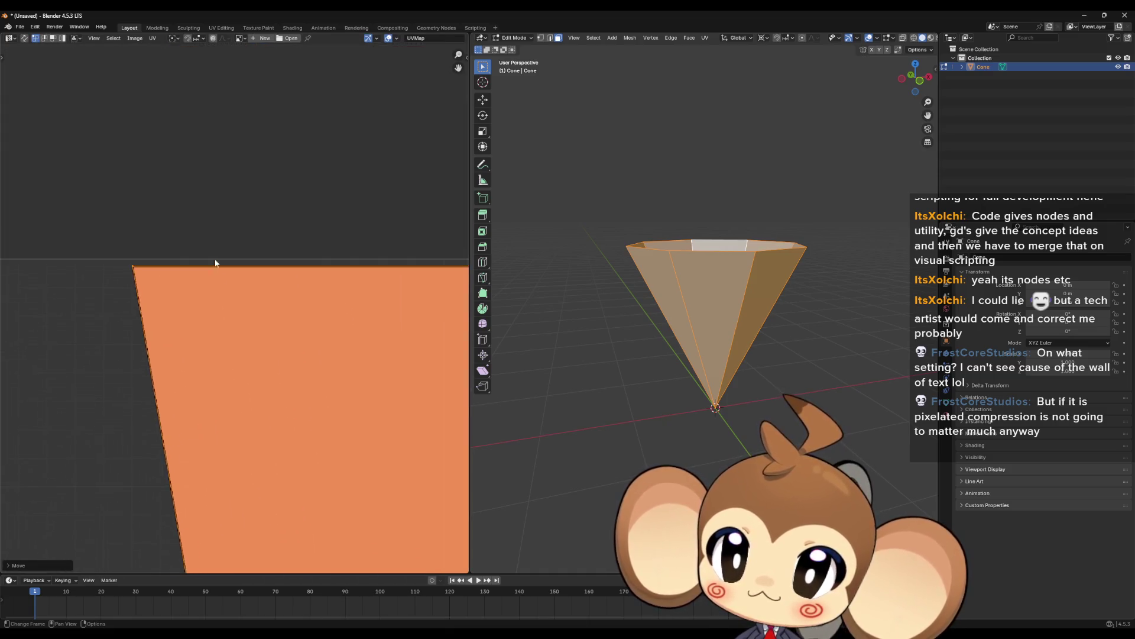
scroll(237, 474, down, 10)
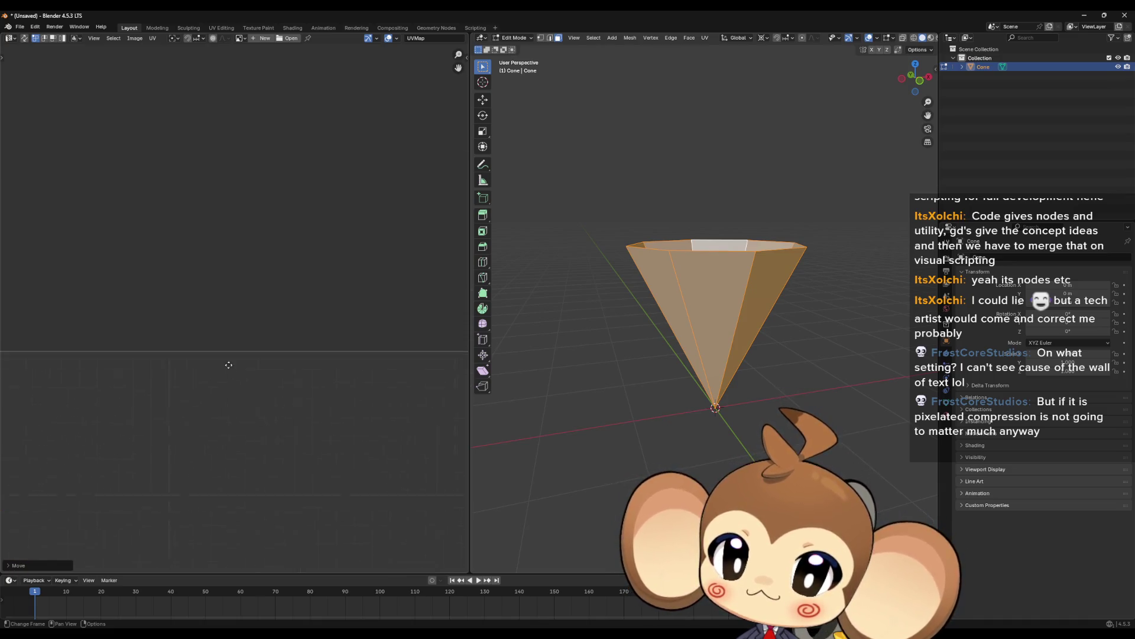
scroll(197, 215, up, 5)
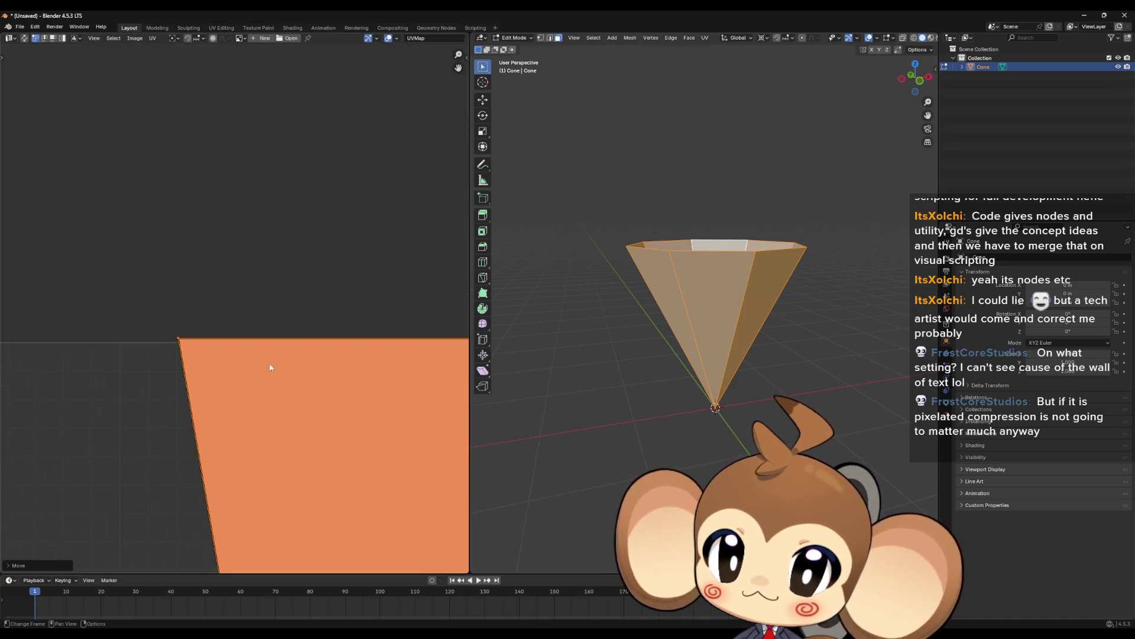
key(g)
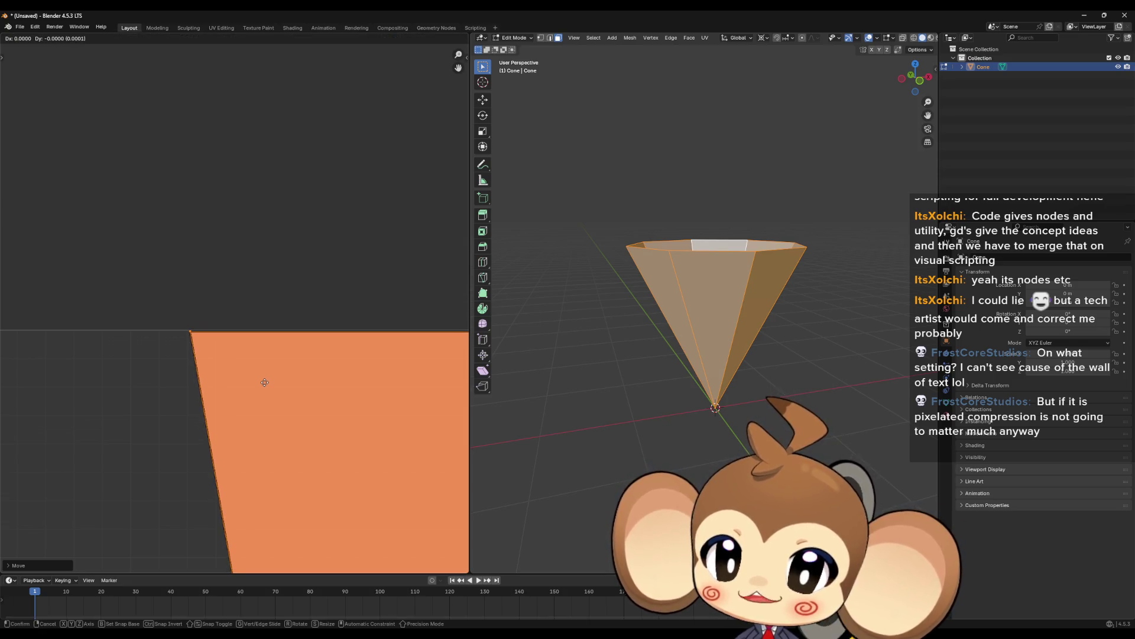
right_click(265, 382)
scroll(261, 387, down, 8)
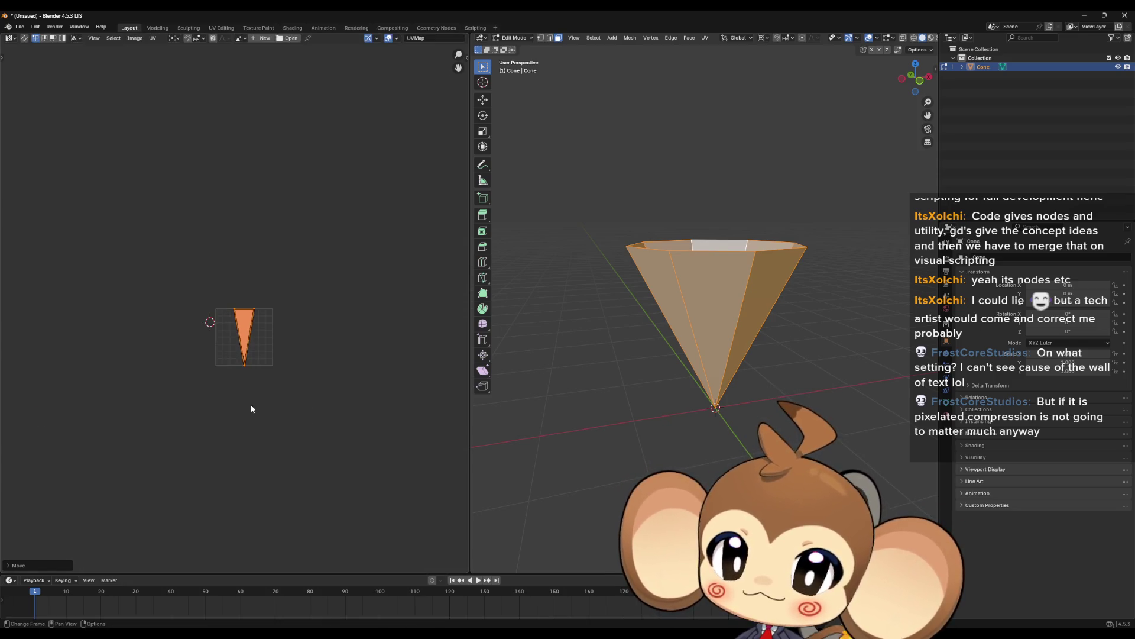
scroll(252, 408, up, 8)
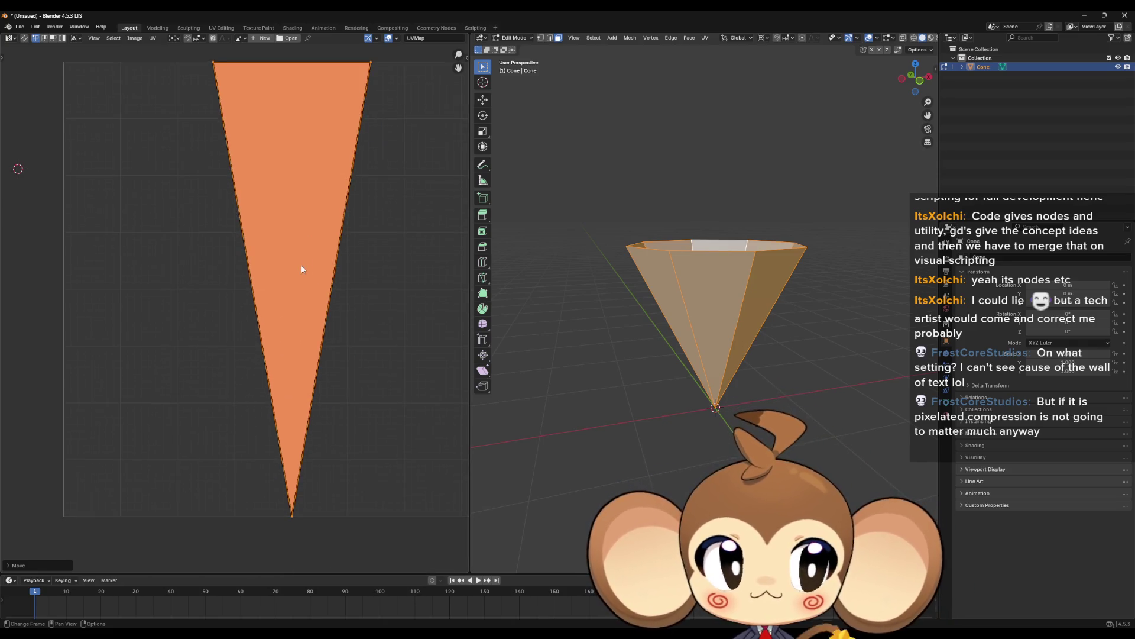
mouse_move(715, 249)
mouse_down()
mouse_move(717, 416)
mouse_move(702, 406)
mouse_move(704, 423)
mouse_up()
drag(381, 288, 356, 322)
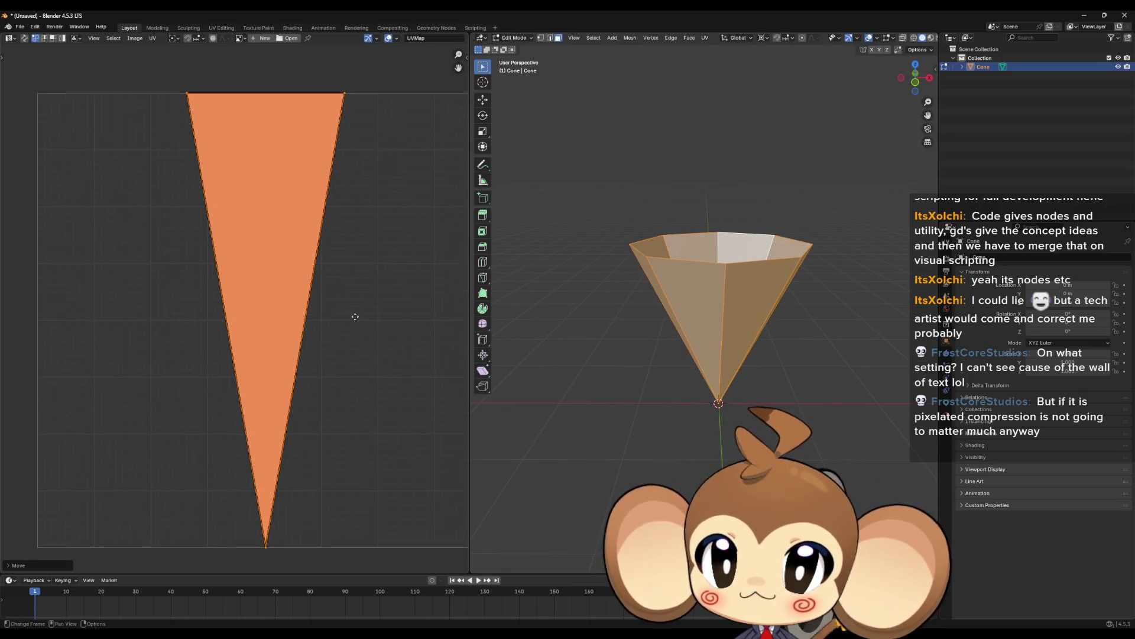
- Export the cone as FBX, overwriting cone.fbx in the Effects folder, and return to Unreal
click(20, 28)
mouse_move(65, 162)
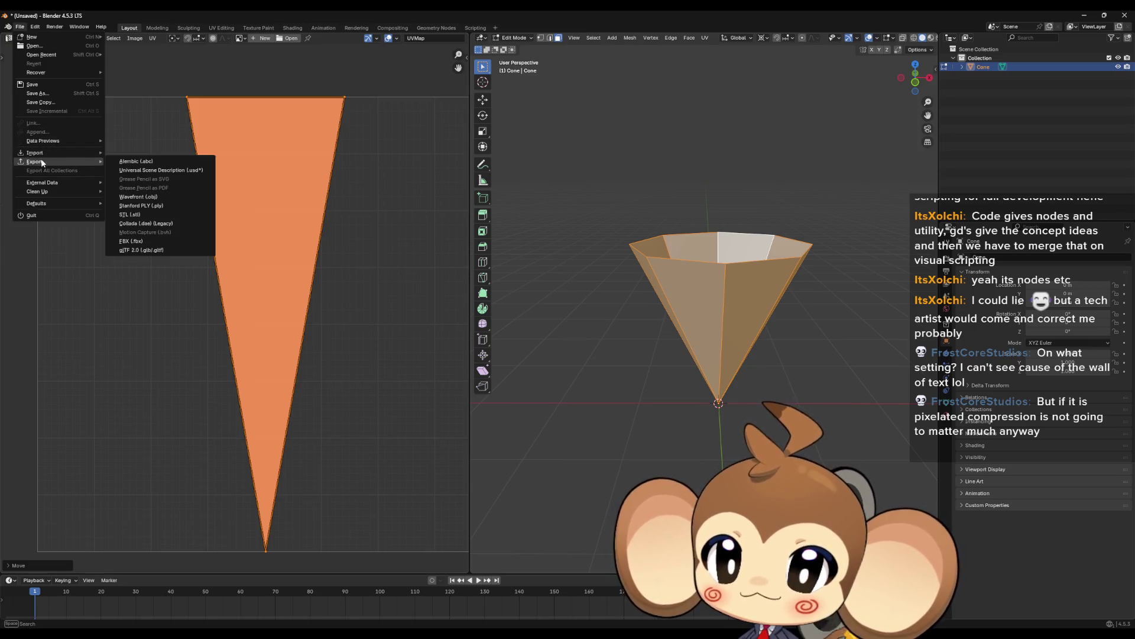
click(146, 242)
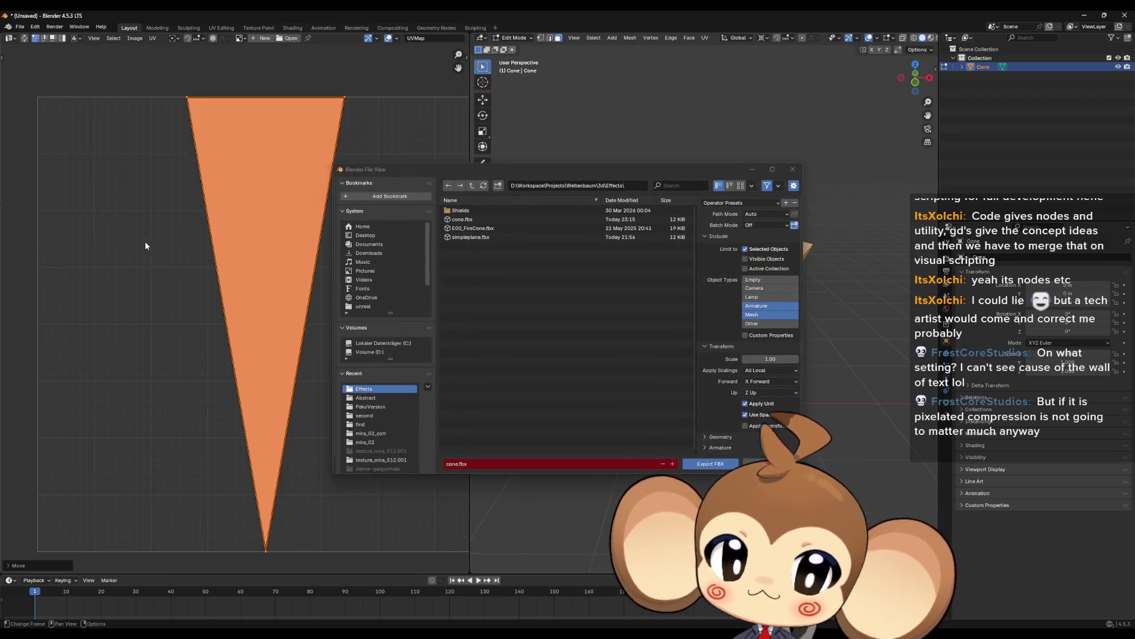
click(471, 220)
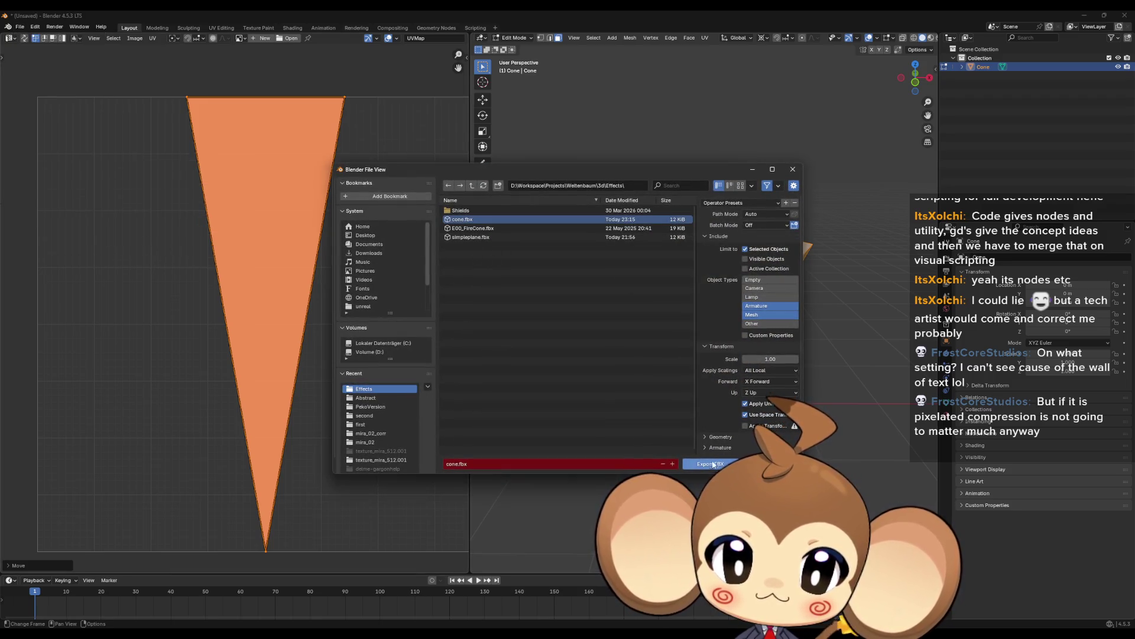
click(702, 462)
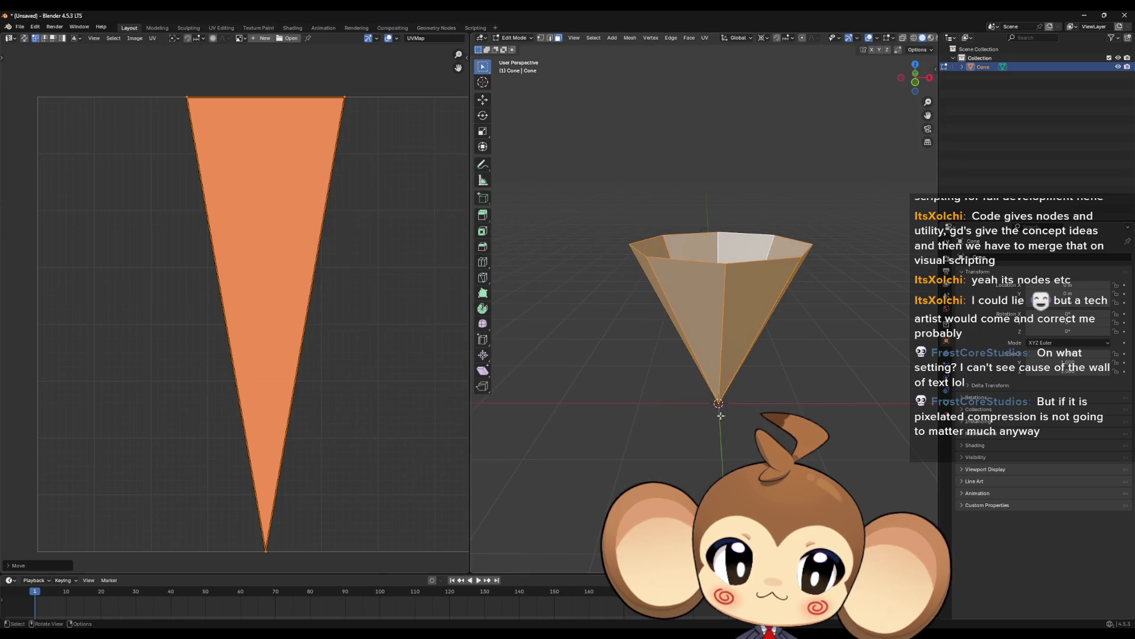
click(1084, 16)
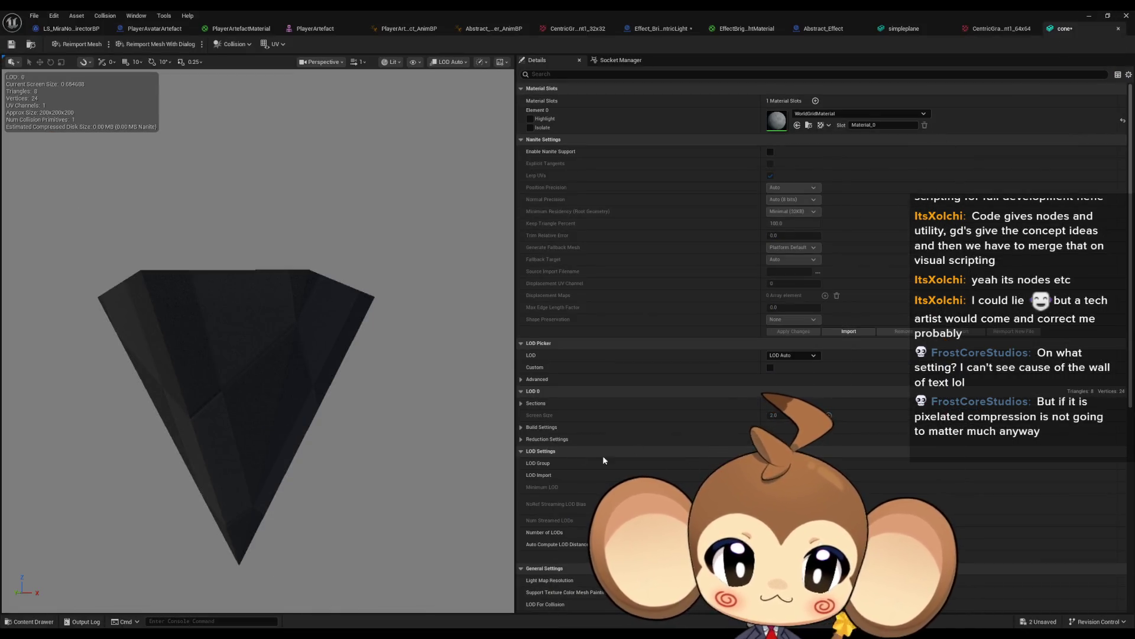
- Reimport the cone asset from the updated FBX
click(1083, 18)
right_click(613, 477)
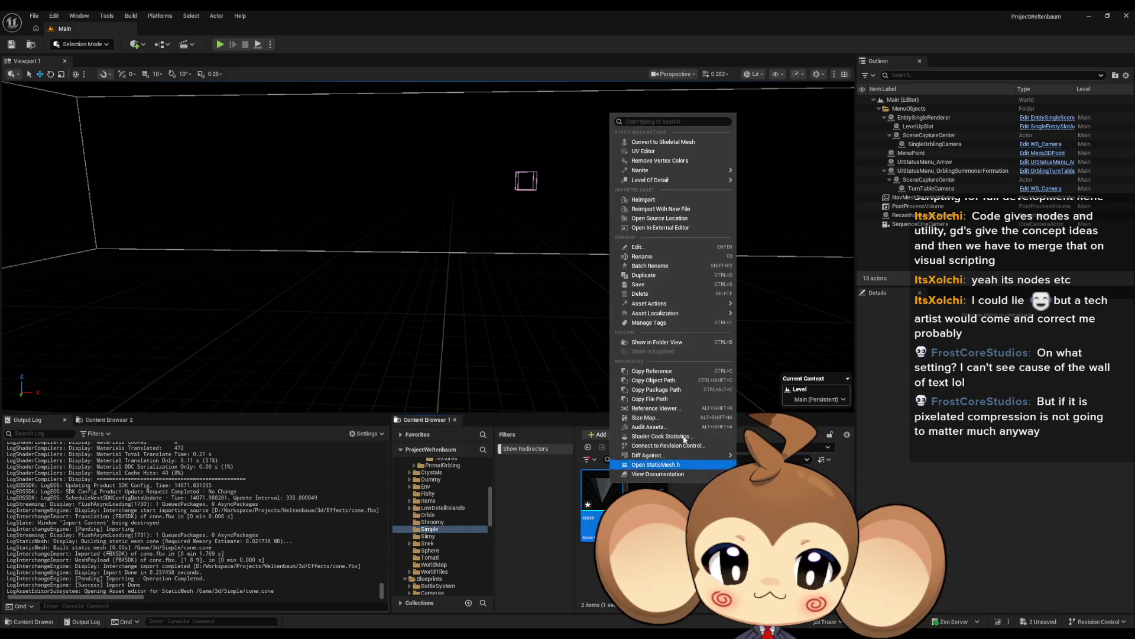
click(662, 206)
- Open the cone mesh, set its Collision Presets to NoCollision, and orbit the preview
double_click(602, 491)
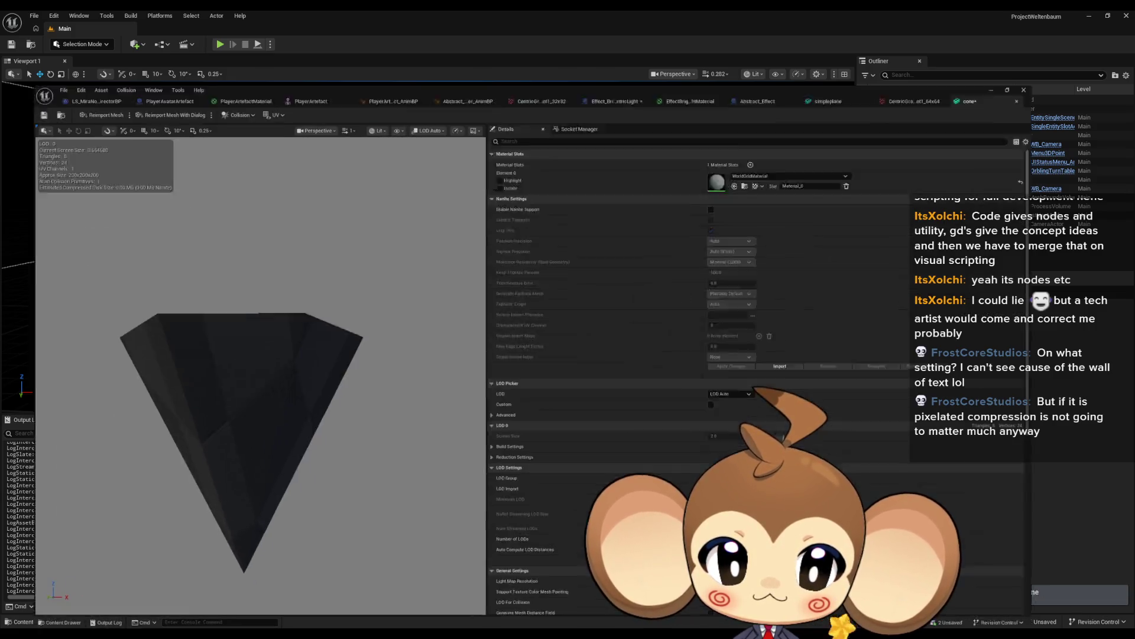
scroll(850, 353, down, 3)
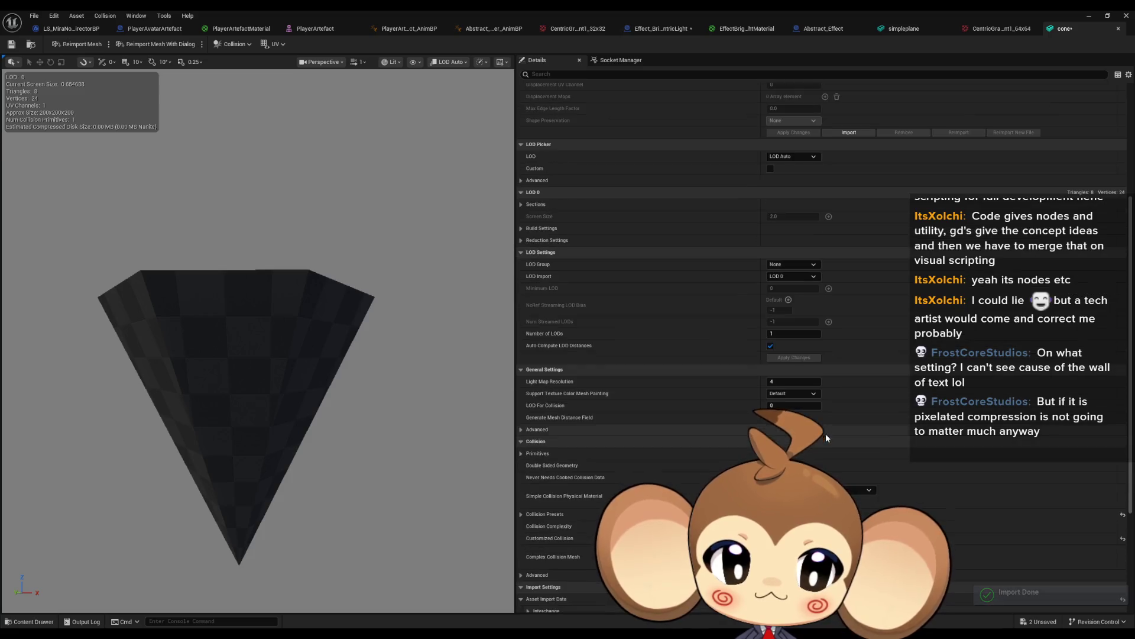
scroll(636, 447, down, 5)
scroll(626, 440, down, 2)
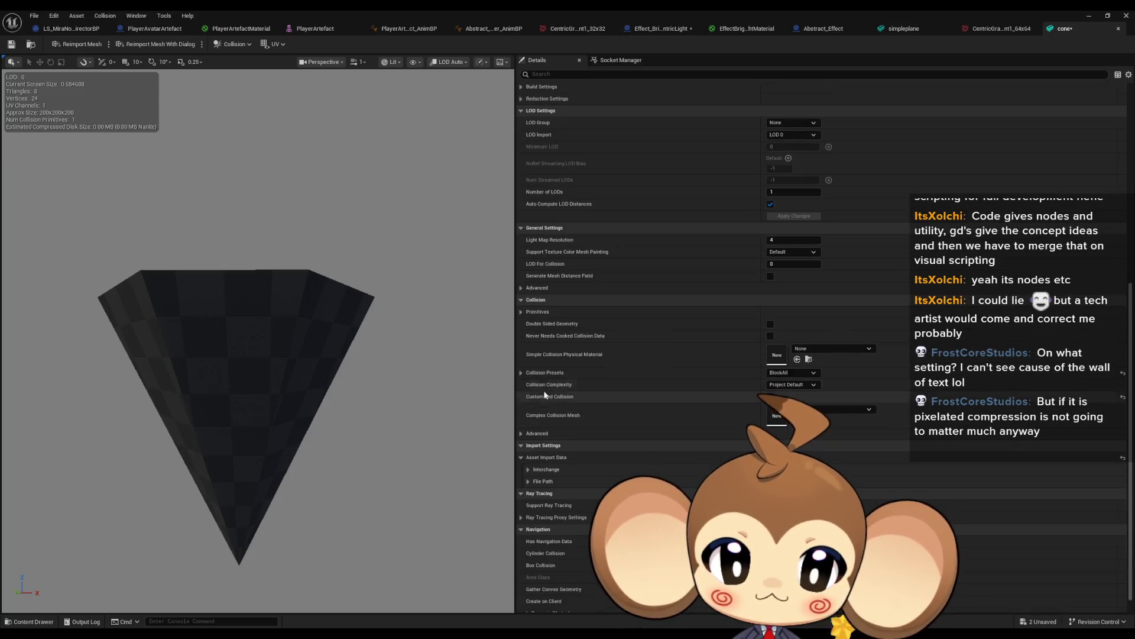
click(792, 372)
click(783, 389)
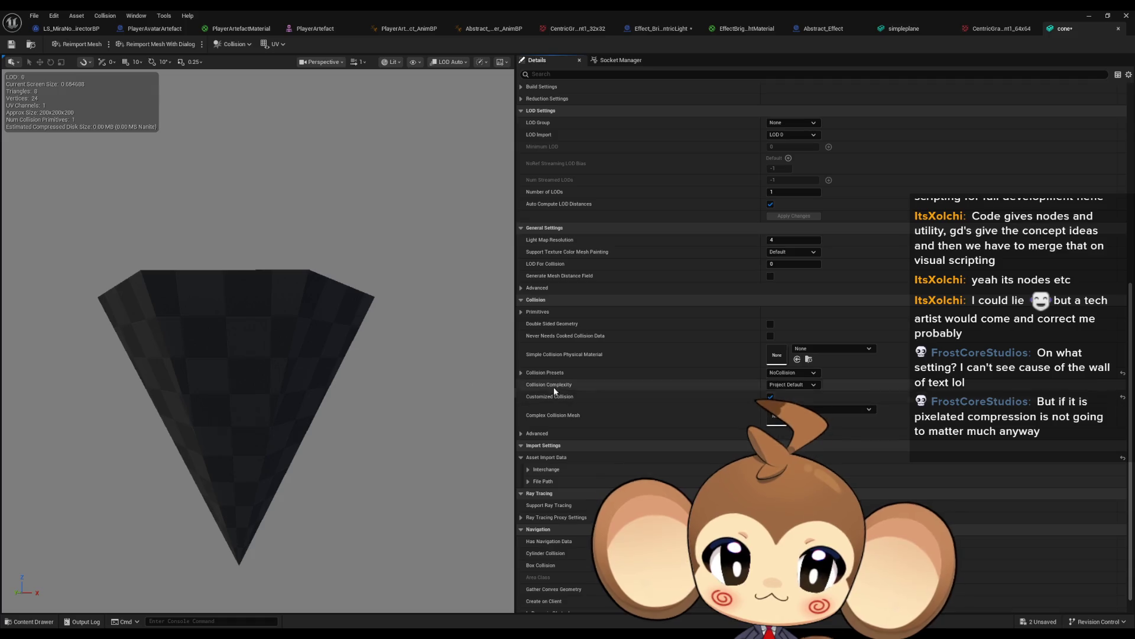
scroll(357, 339, up, 2)
drag(254, 355, 254, 212)
mouse_move(371, 357)
mouse_down()
mouse_move(372, 331)
mouse_move(371, 357)
mouse_up()
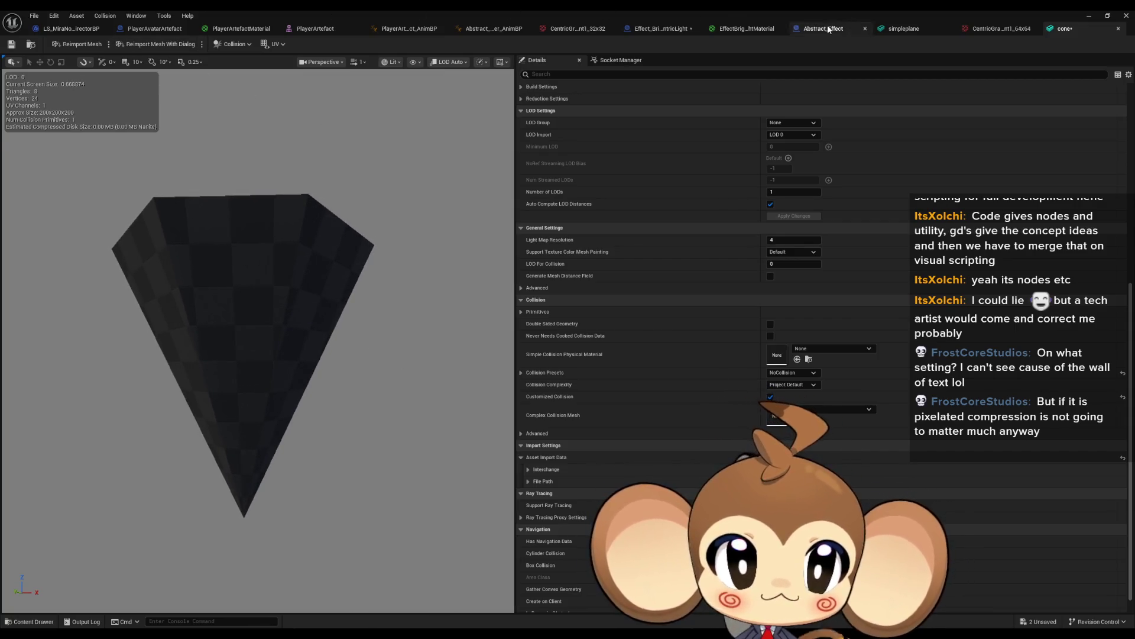
- Add a Scene component named Gyro under DefaultSceneRoot in Effect_BrightCentricLight
click(658, 26)
scroll(483, 293, down, 2)
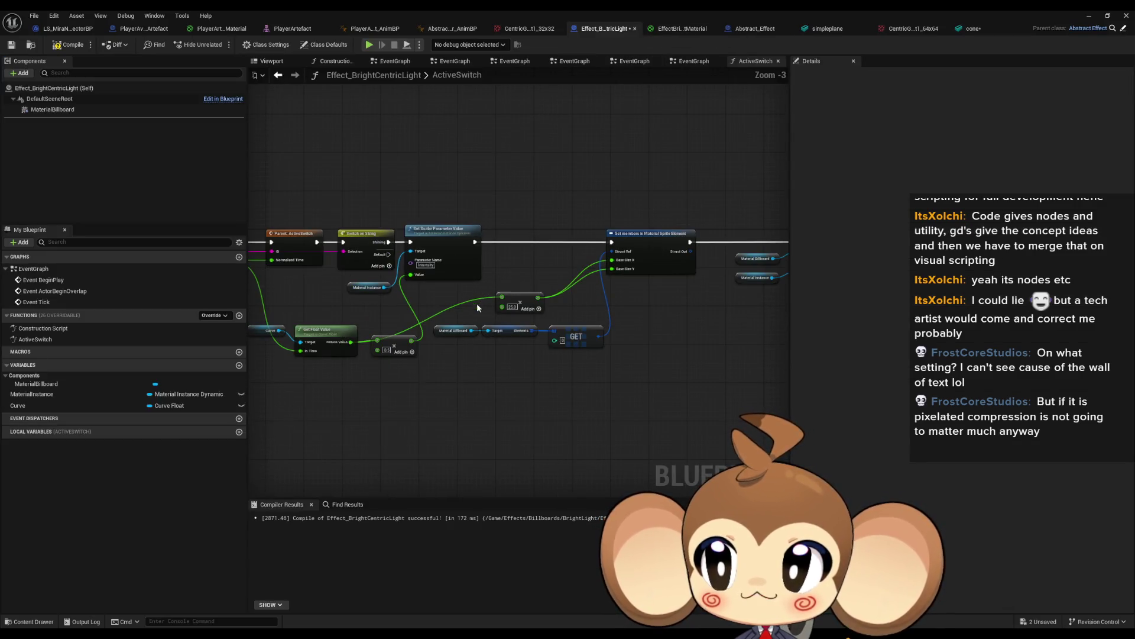
click(45, 100)
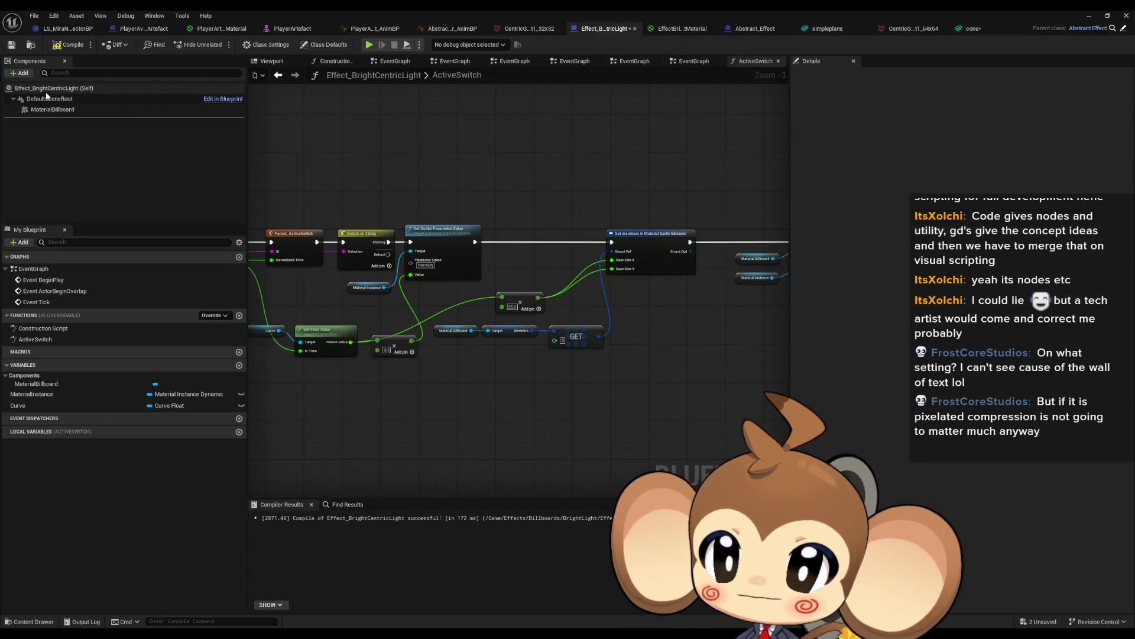
click(14, 74)
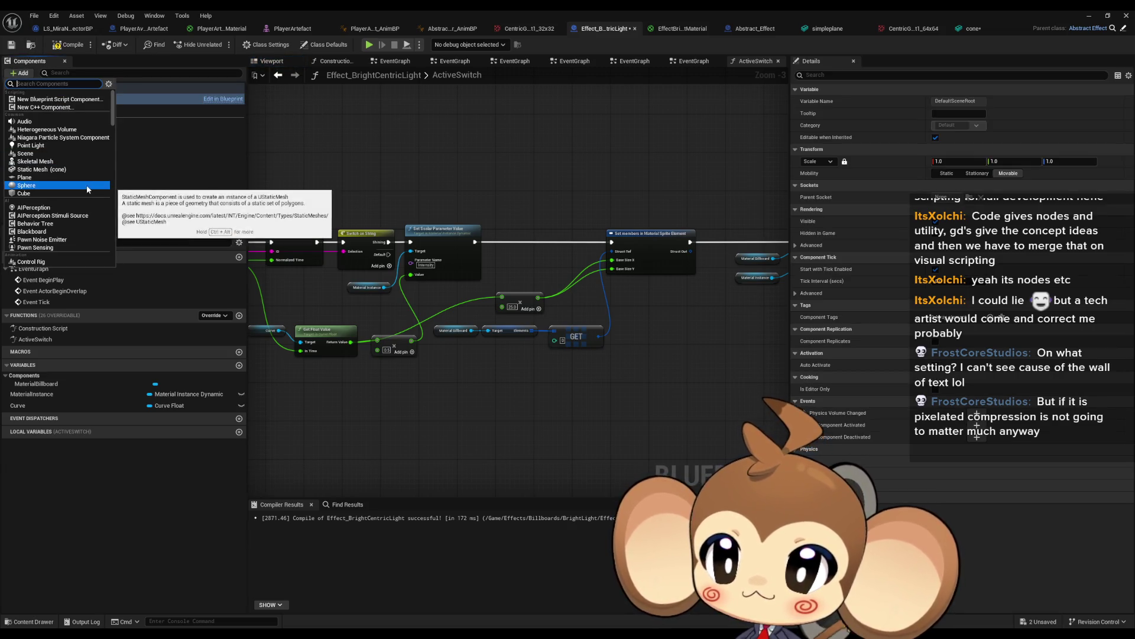
click(65, 154)
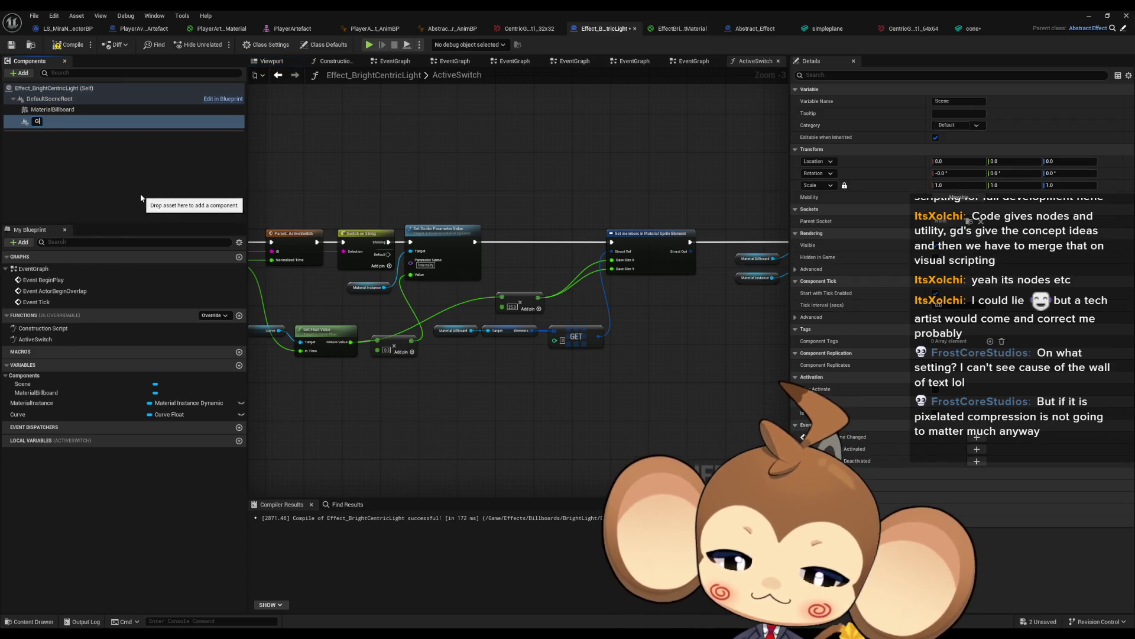
text(yro)
key(Return)
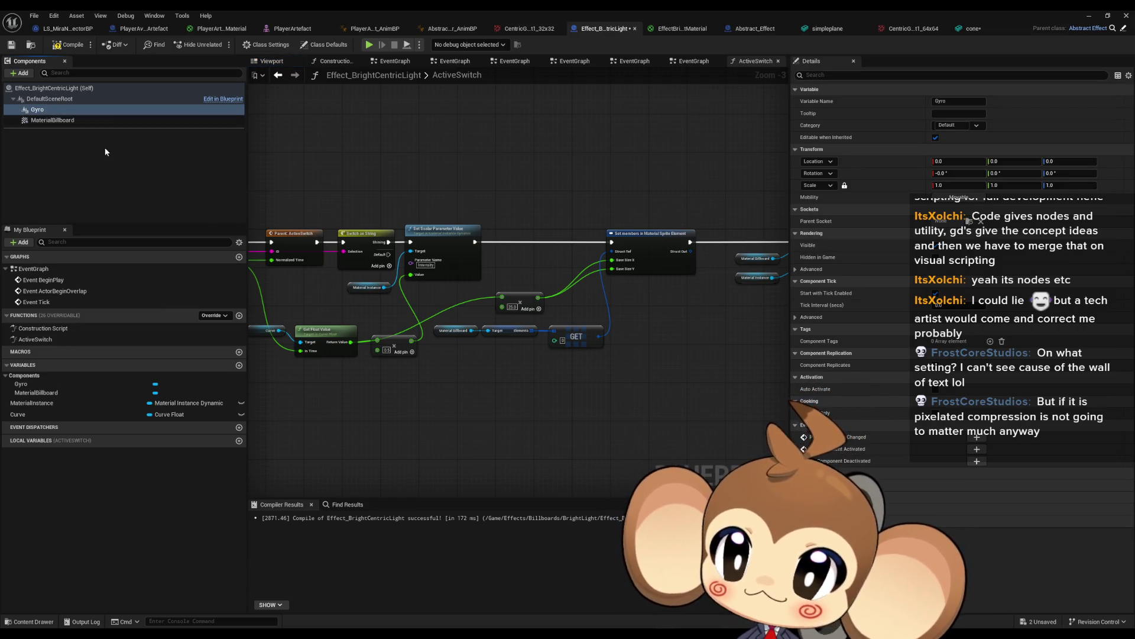
- Add a cone static mesh component named cone1 under Gyro
click(30, 72)
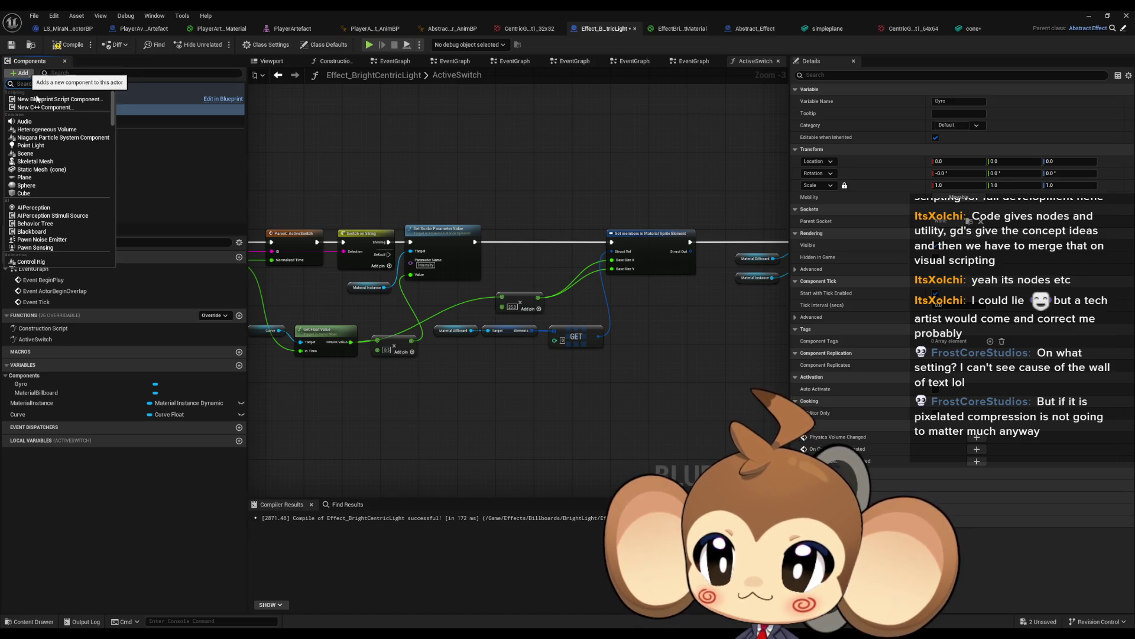
click(57, 169)
text(cone1)
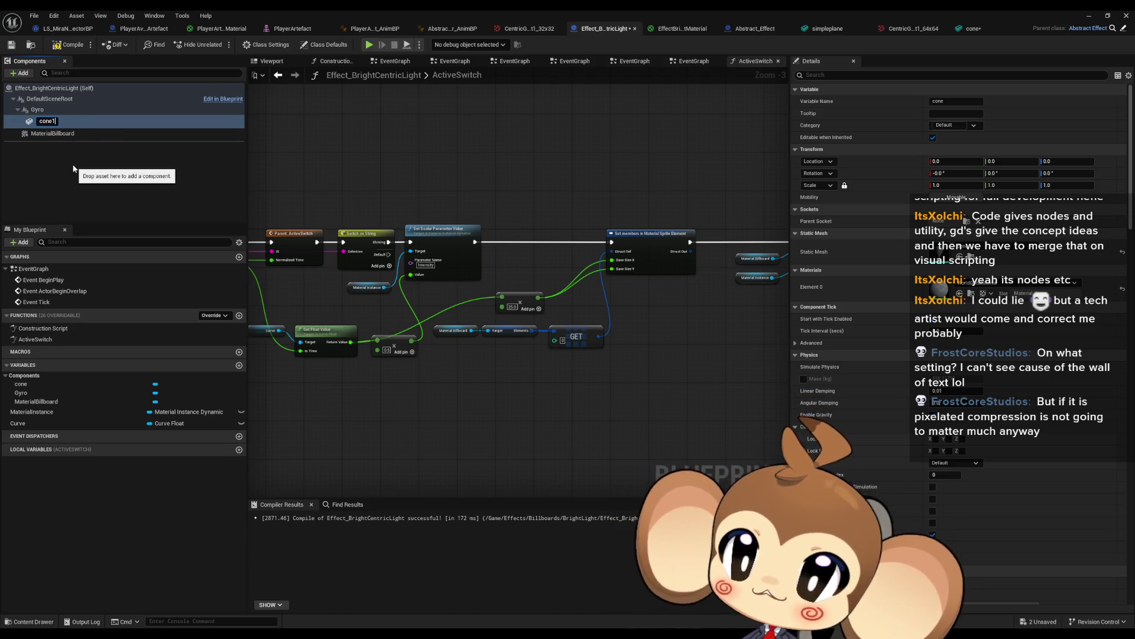
key(Return)
key(super+Down)
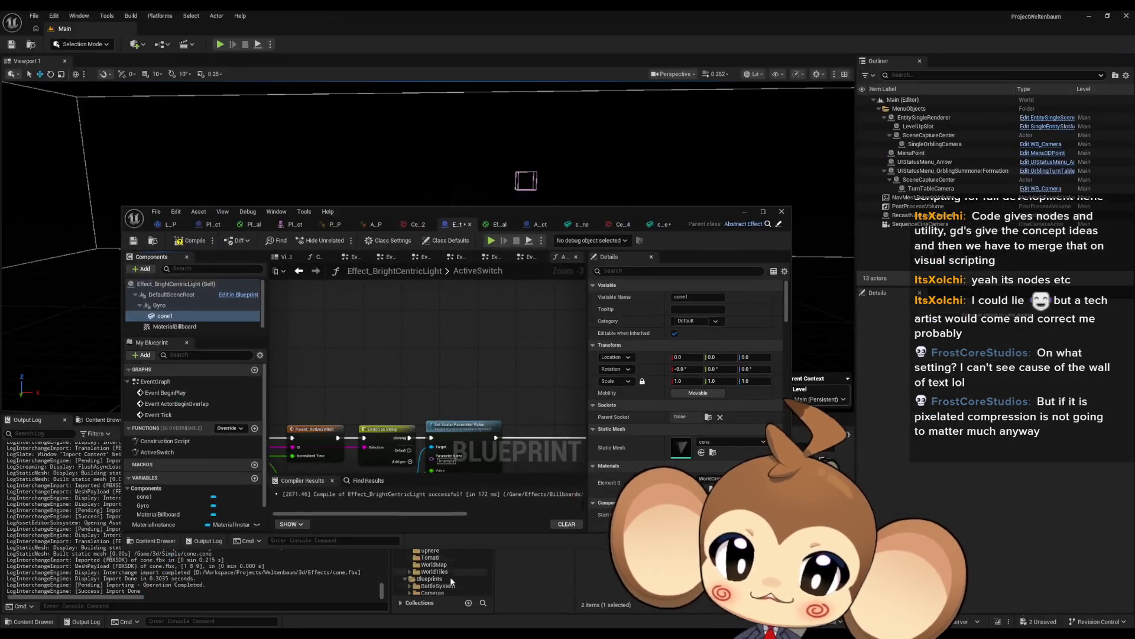
mouse_move(476, 211)
mouse_down()
mouse_move(353, 58)
mouse_move(671, 233)
mouse_move(605, 229)
mouse_up()
double_click(605, 229)
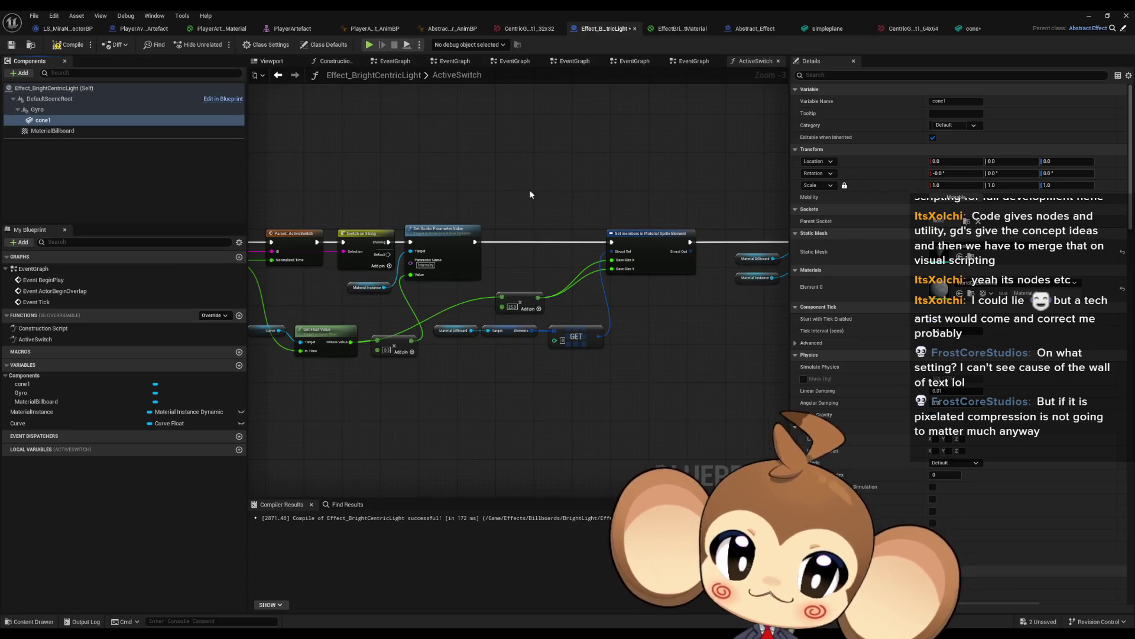
- Add two more cone mesh components, cone2 and cone3, at the same level as cone1
click(21, 73)
click(41, 169)
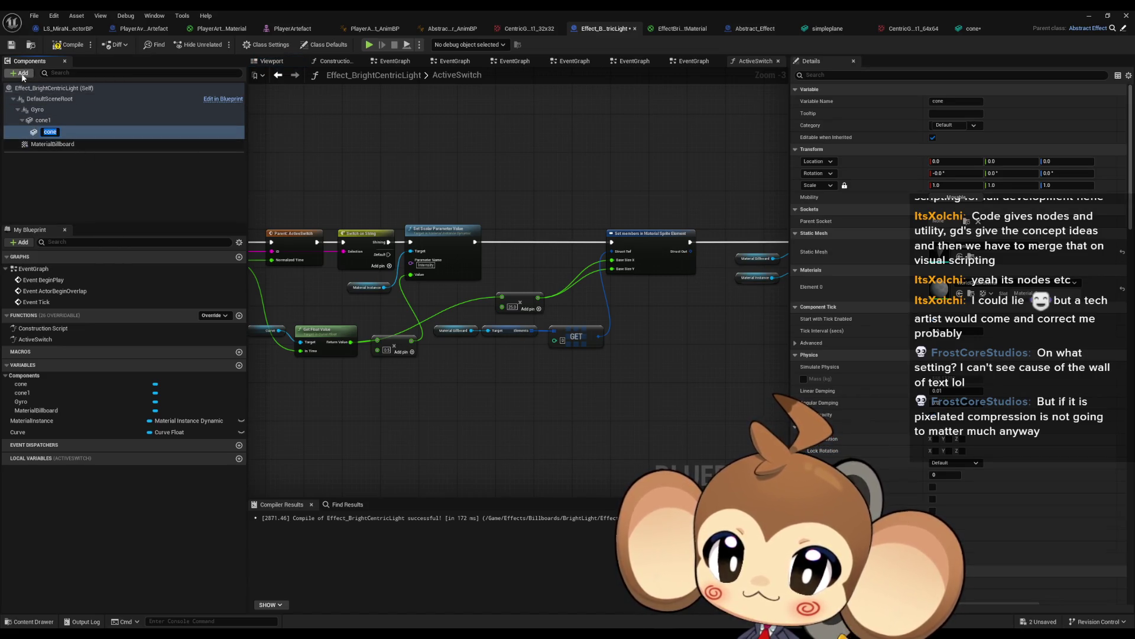
text(cone2)
key(Return)
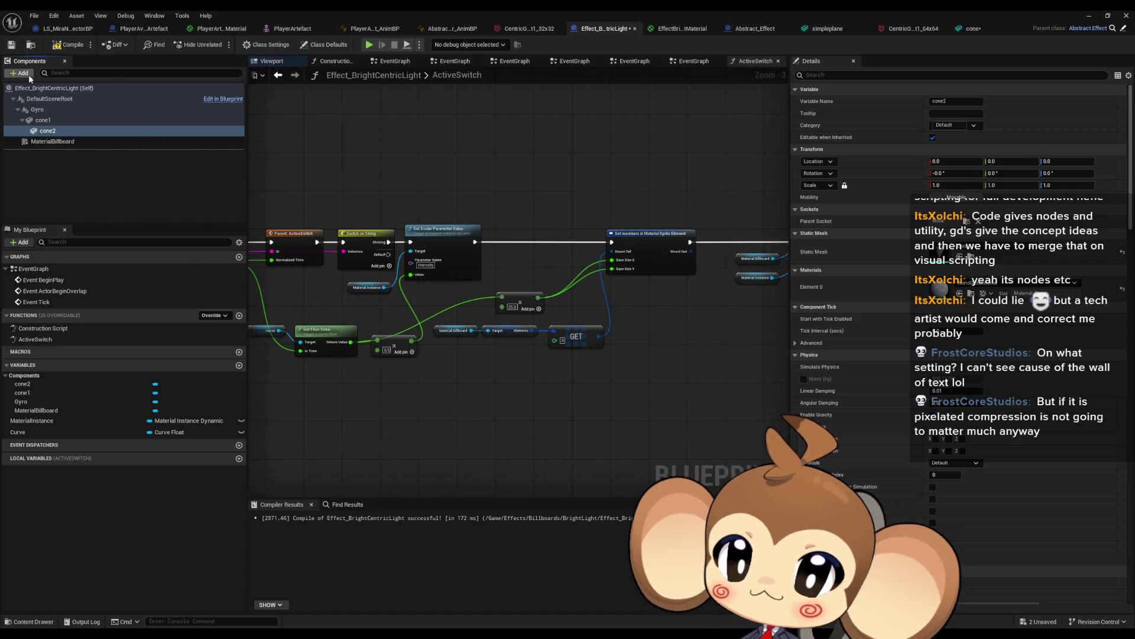
click(20, 73)
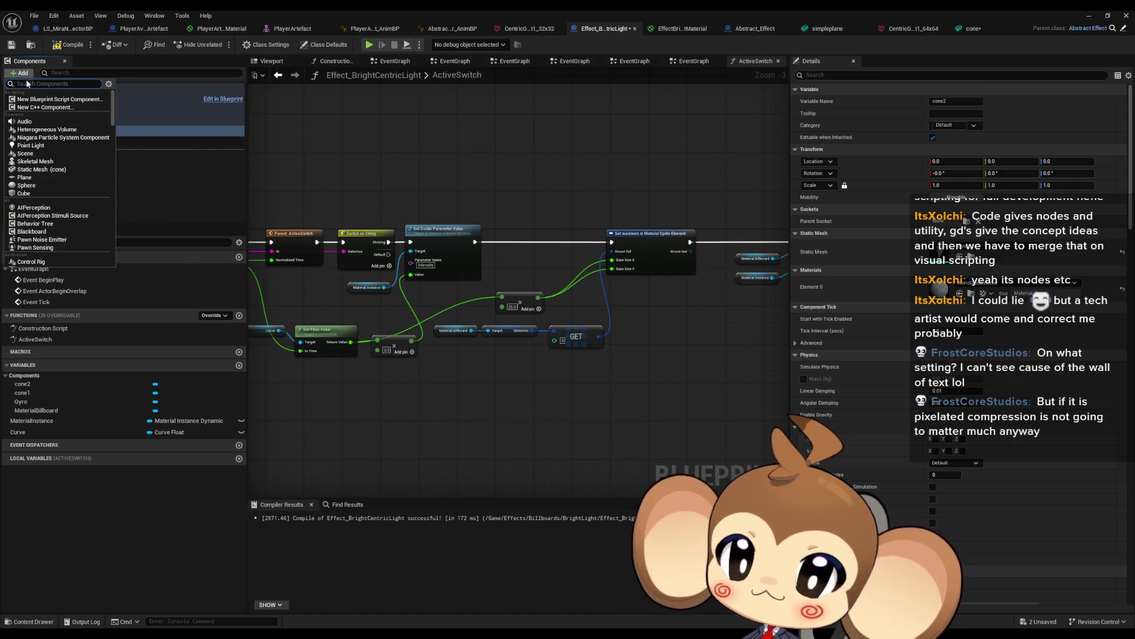
click(43, 169)
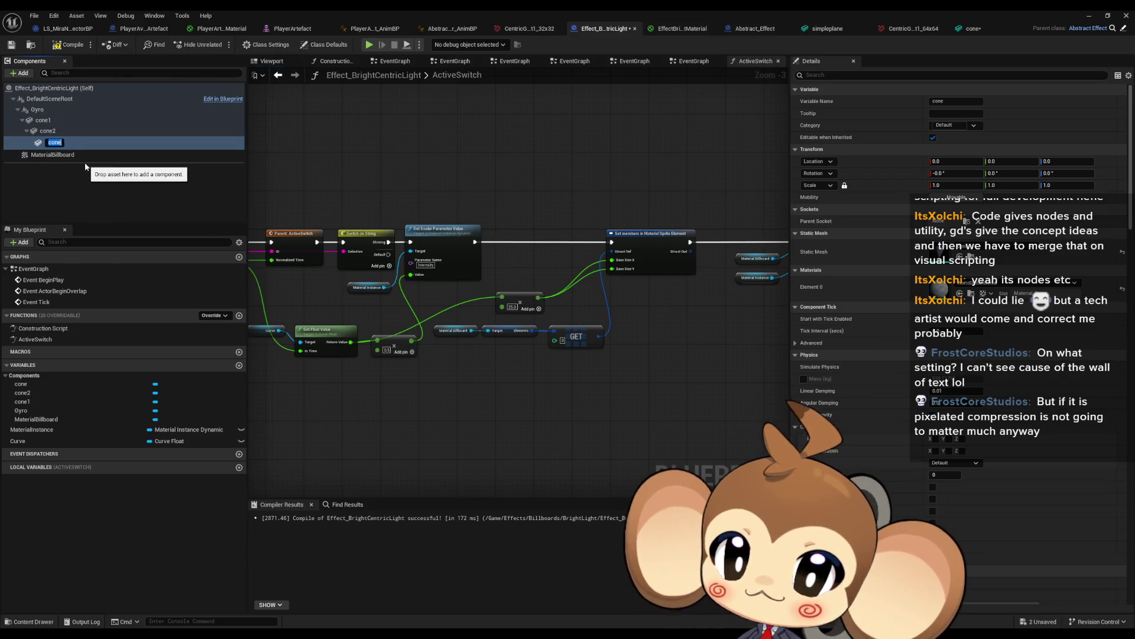
key(Return)
mouse_move(44, 142)
mouse_down()
mouse_move(35, 116)
mouse_move(54, 120)
mouse_move(38, 110)
mouse_up()
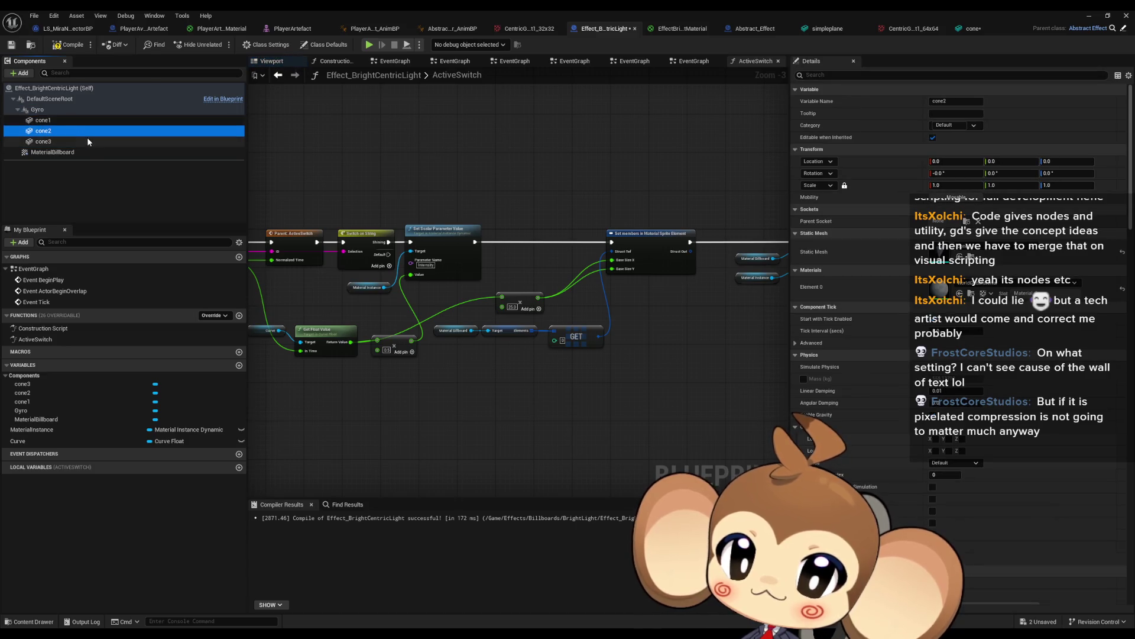
click(271, 61)
- Orbit to look down the cone, select cone1, then open the Effects folder in the Content Browser
drag(465, 311, 426, 239)
click(43, 120)
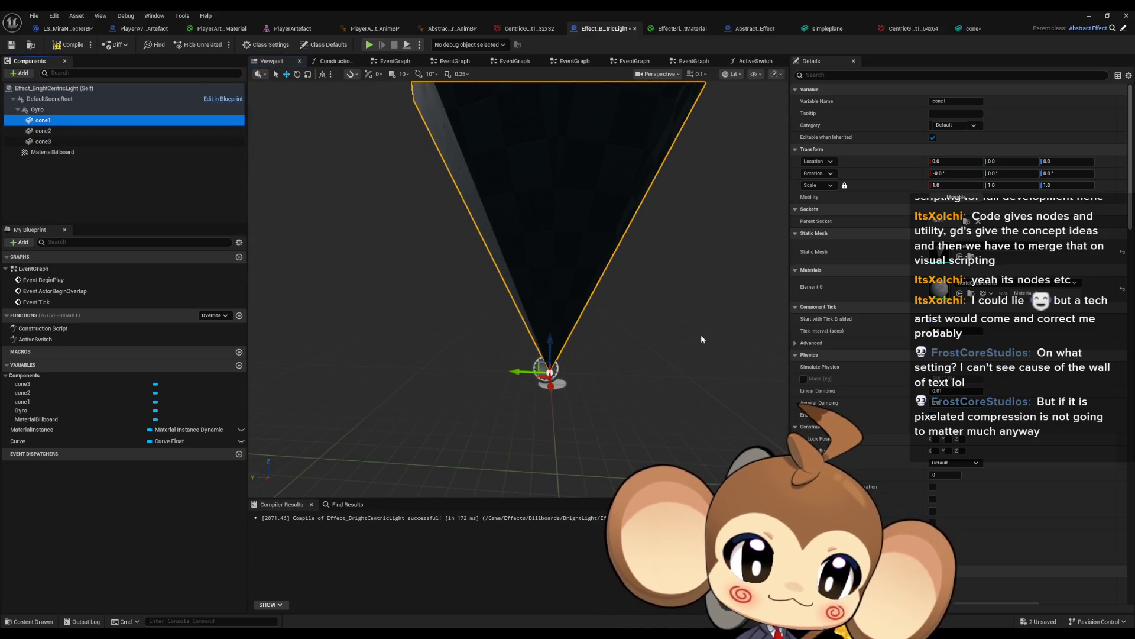
double_click(595, 9)
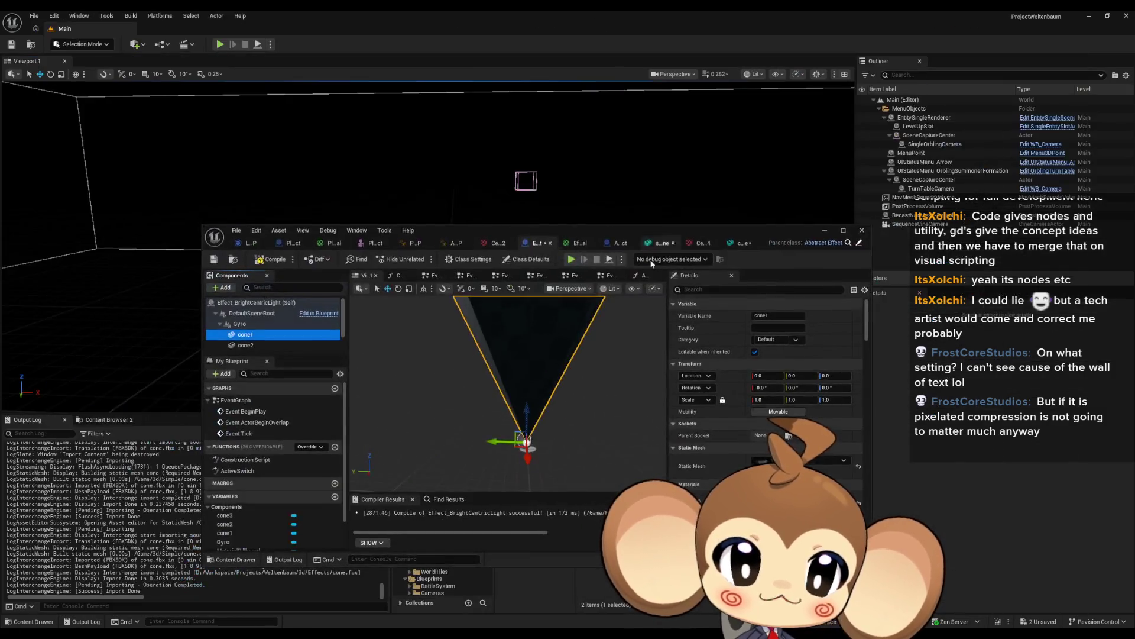
drag(609, 231, 469, 49)
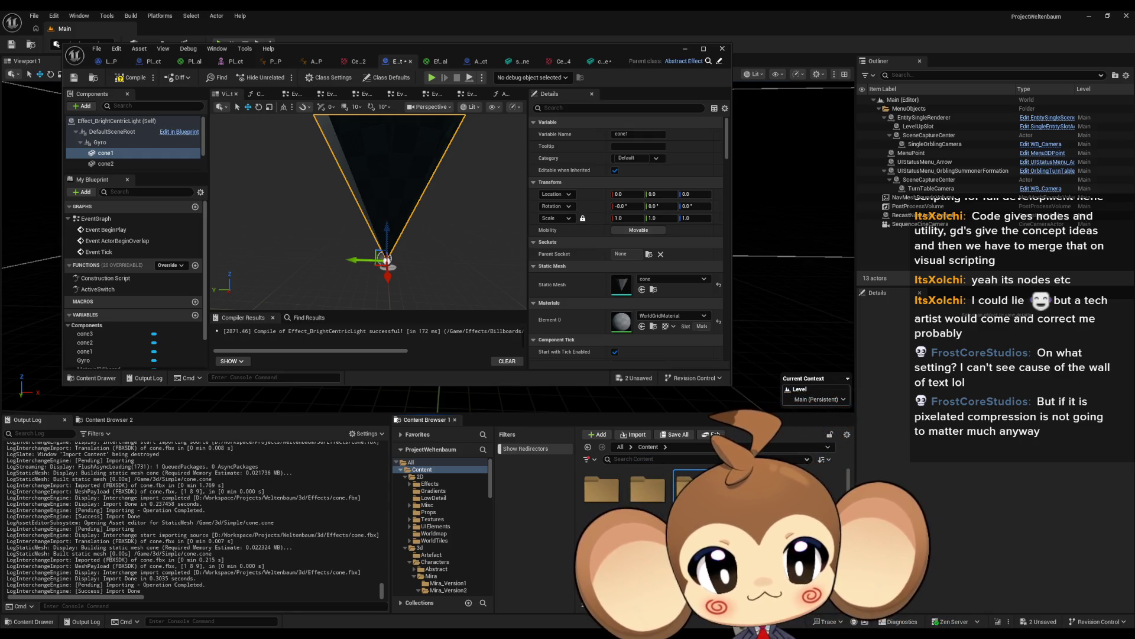
double_click(693, 565)
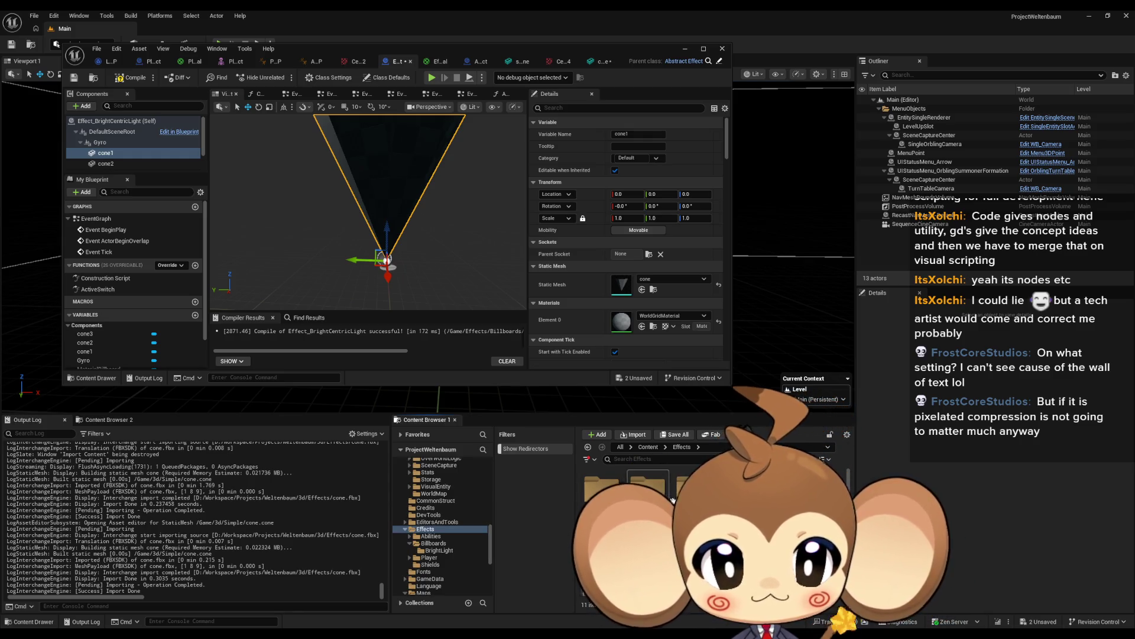
- In Effects > Billboards > BrightLight, create a material named Effect_BrightLight_ConeMaterial
click(654, 496)
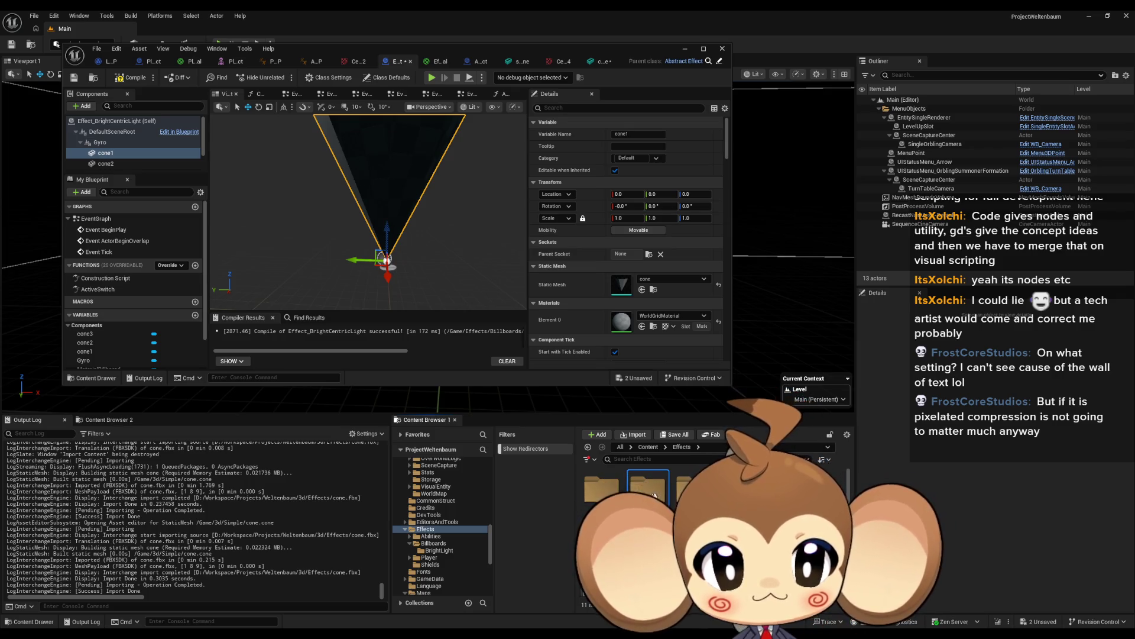
double_click(646, 489)
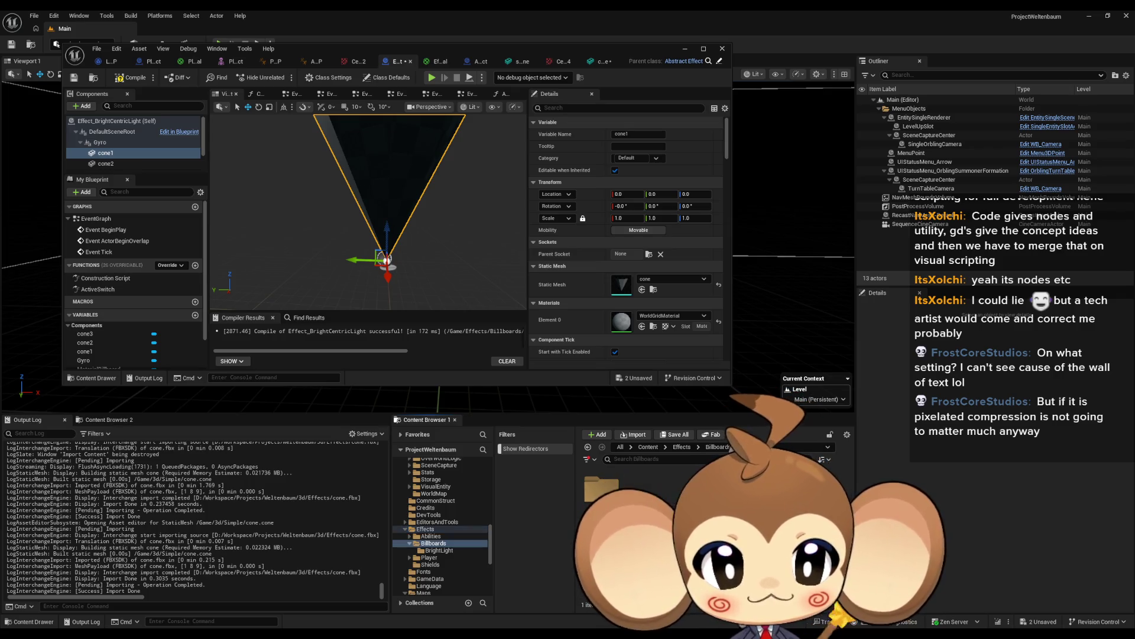
double_click(602, 486)
right_click(751, 521)
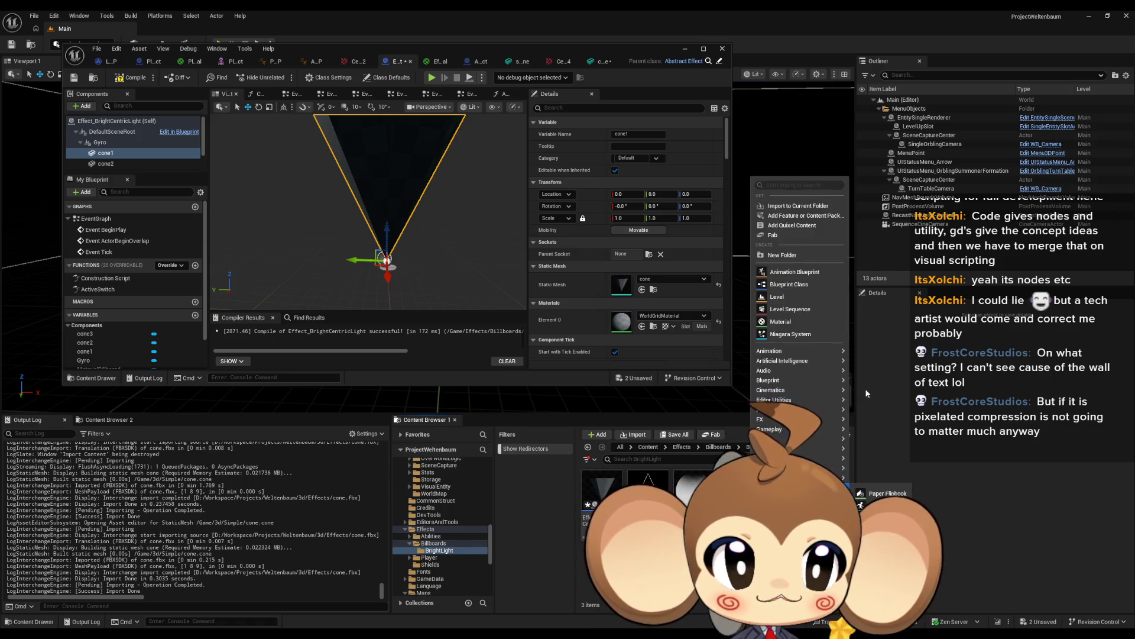
click(781, 321)
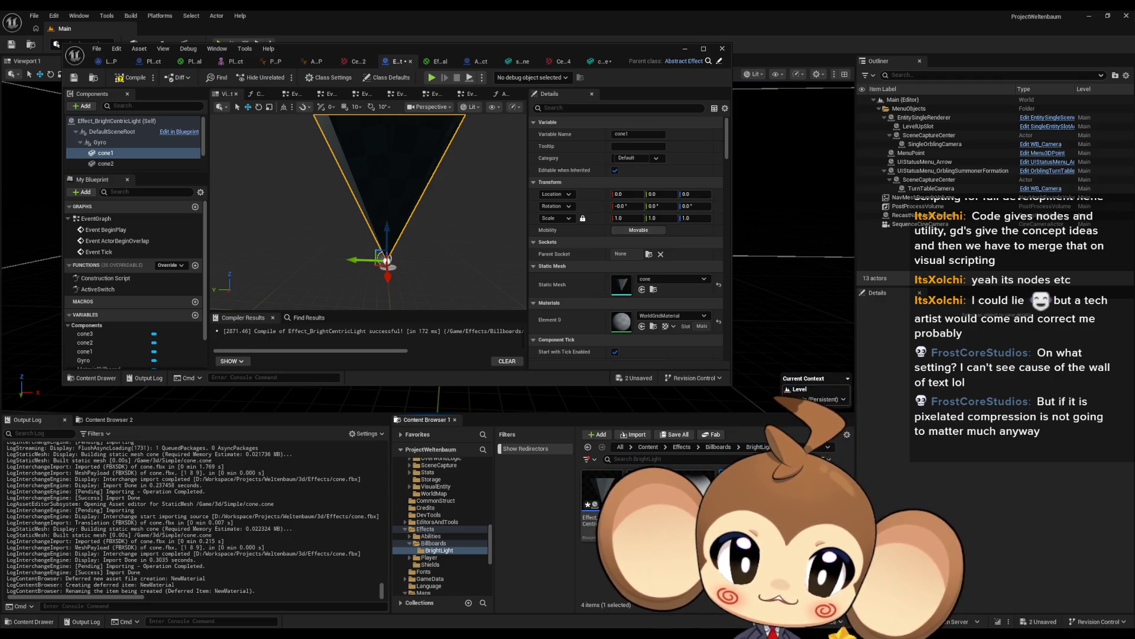
key(Return)
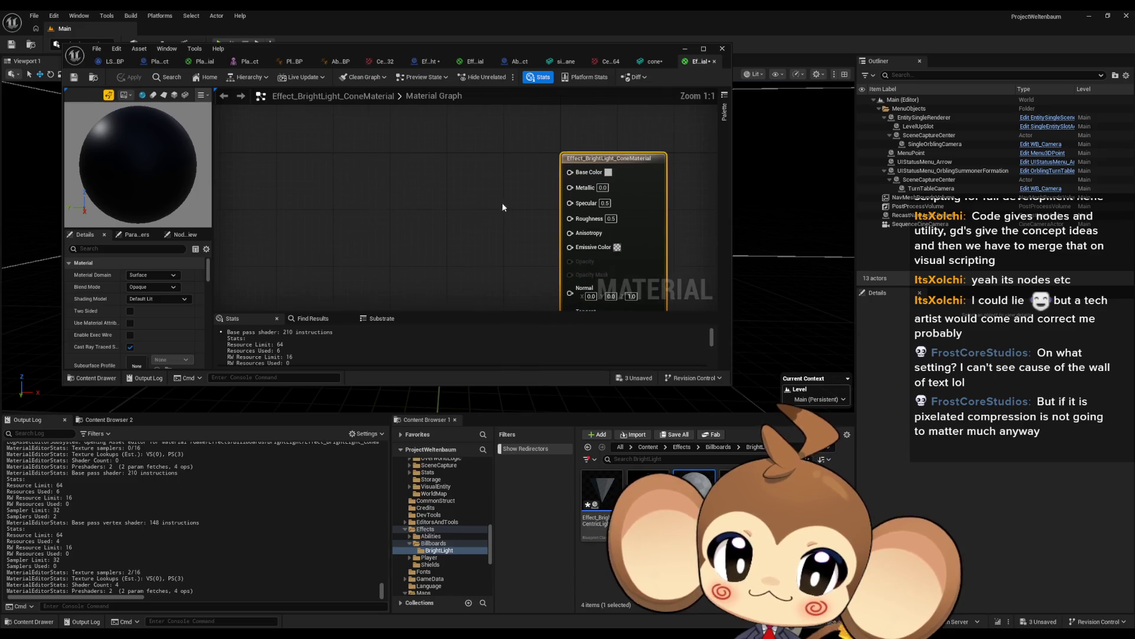
- Add a LinearGradient node, preview on a plane, and wire its VGradient into Base Color
right_click(343, 178)
text(gradient)
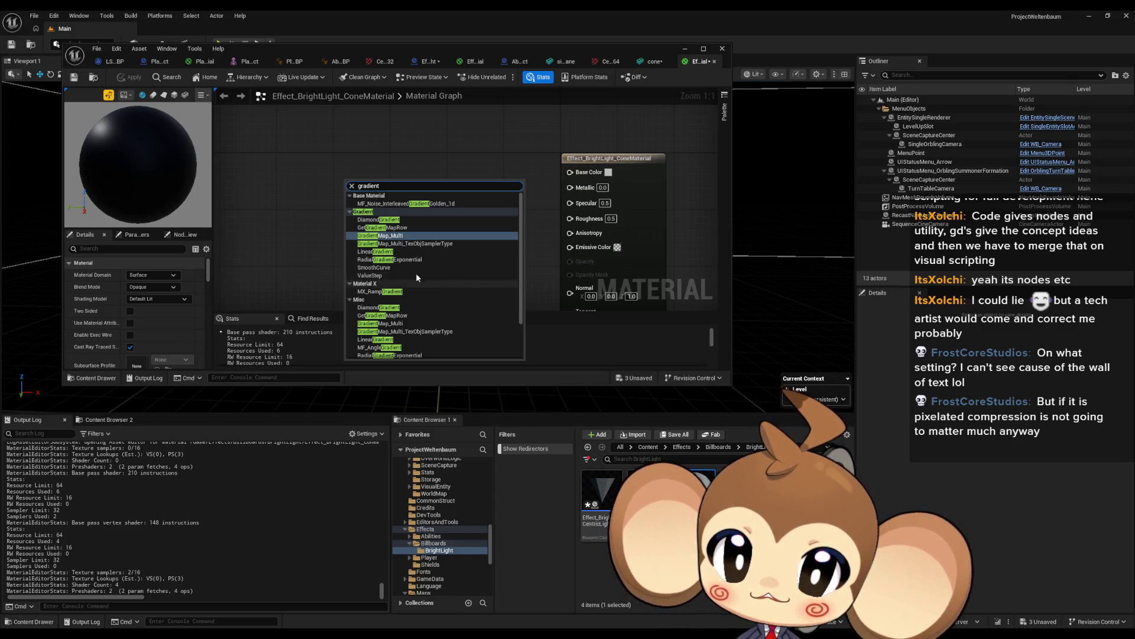
click(403, 252)
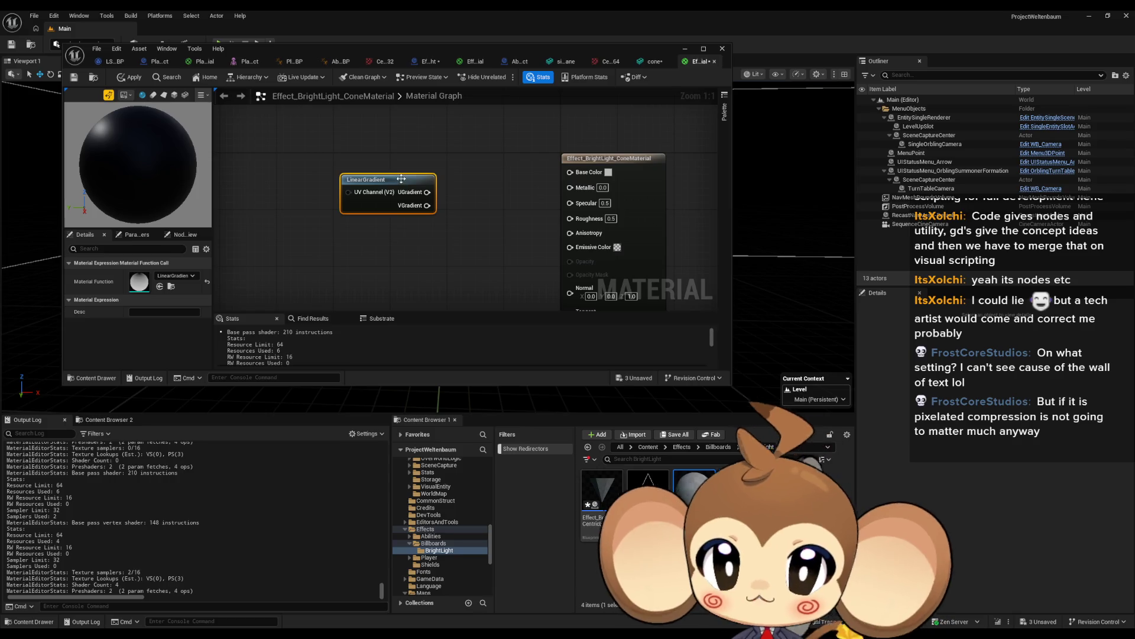
mouse_move(401, 179)
mouse_down()
mouse_move(393, 200)
mouse_move(369, 198)
mouse_move(372, 165)
mouse_up()
click(491, 194)
click(167, 97)
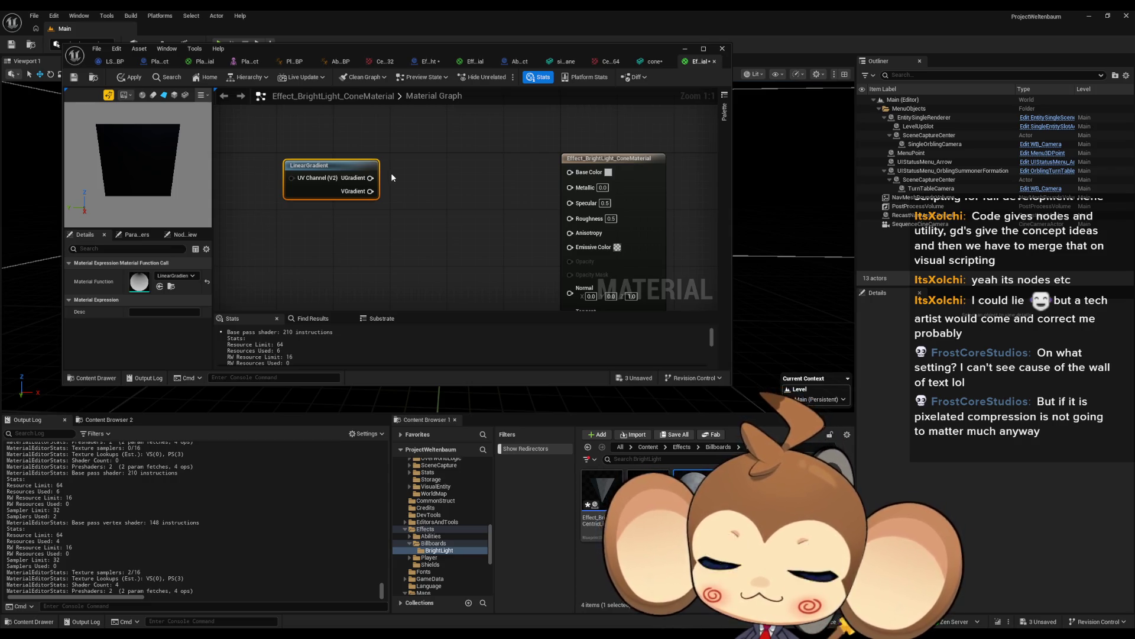
drag(142, 171, 156, 168)
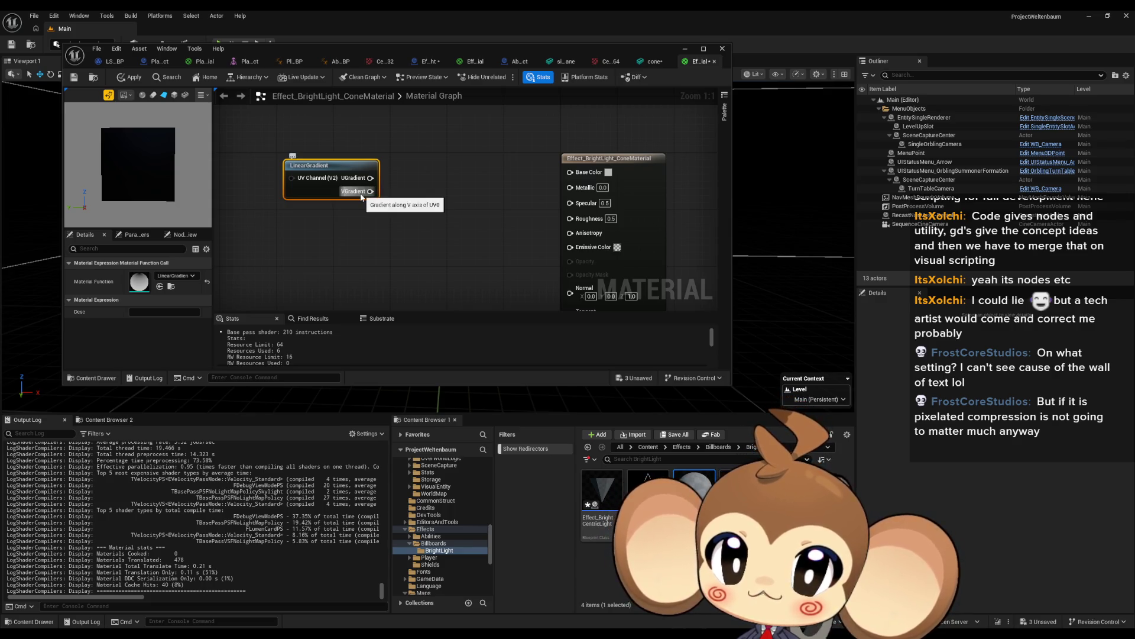
drag(361, 196, 571, 172)
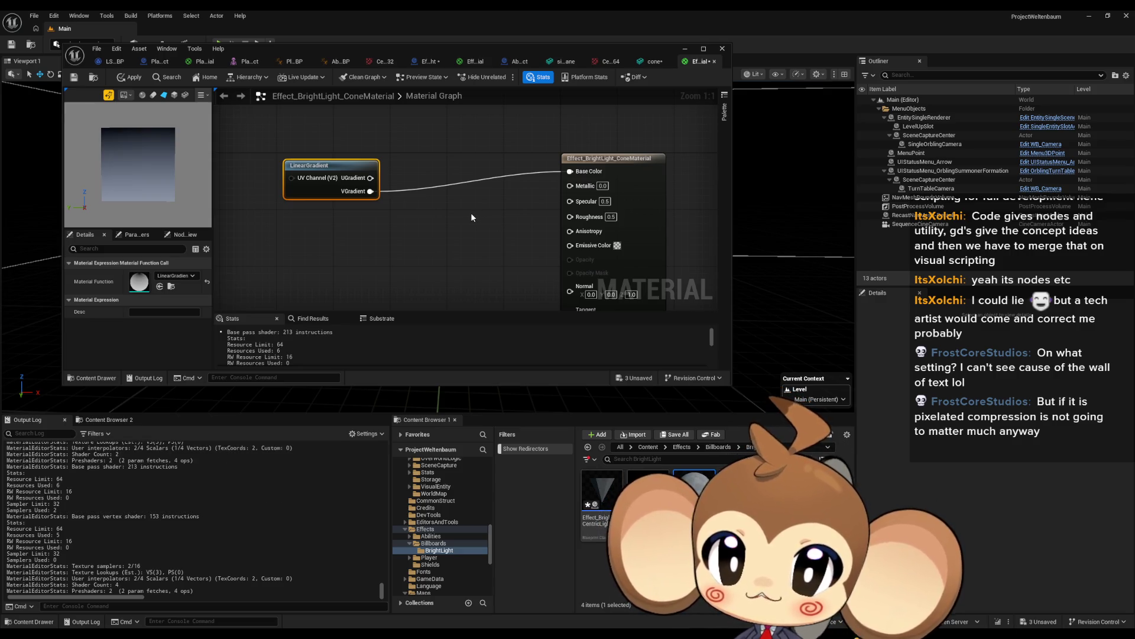
scroll(147, 156, up, 3)
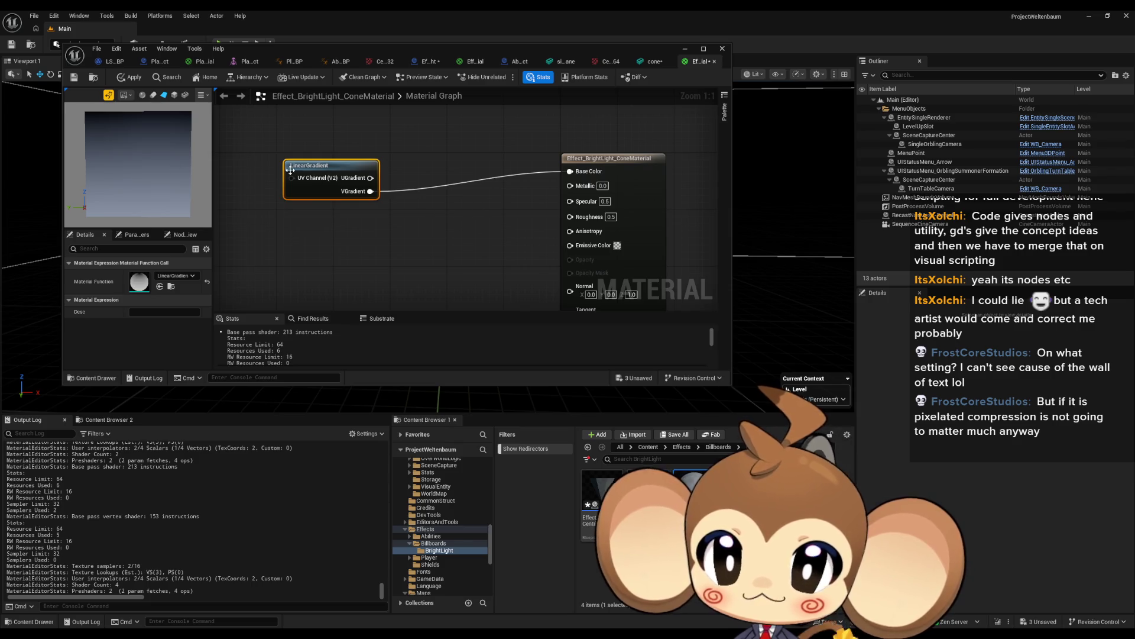
- Set the cone material to Translucent blend mode, Two Sided, and Unlit shading
drag(291, 170, 361, 134)
click(595, 150)
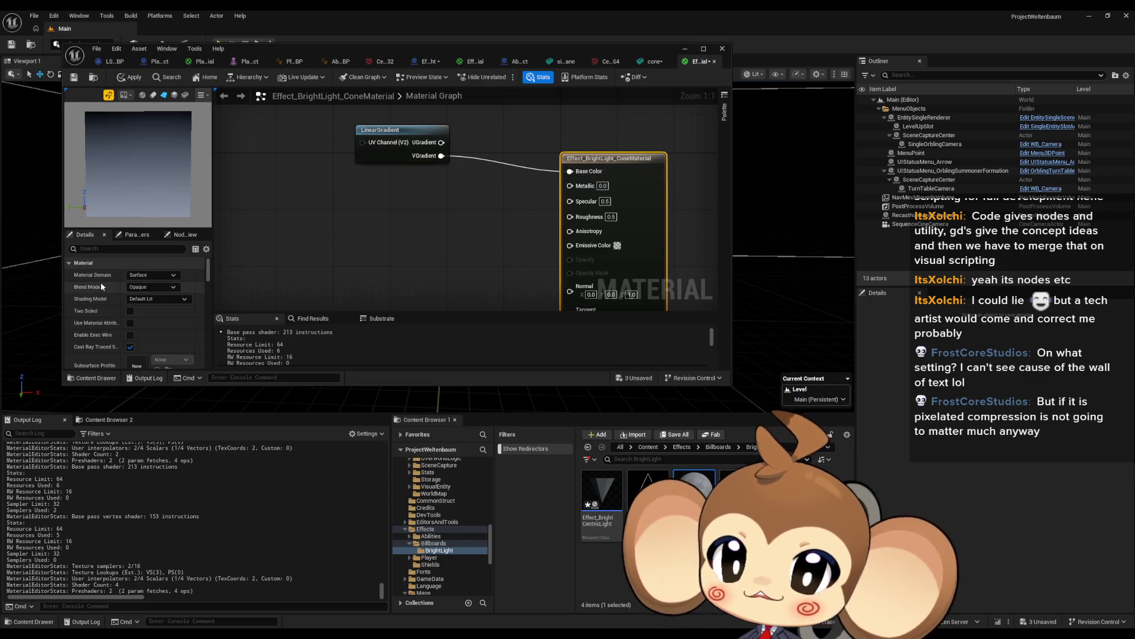
click(144, 283)
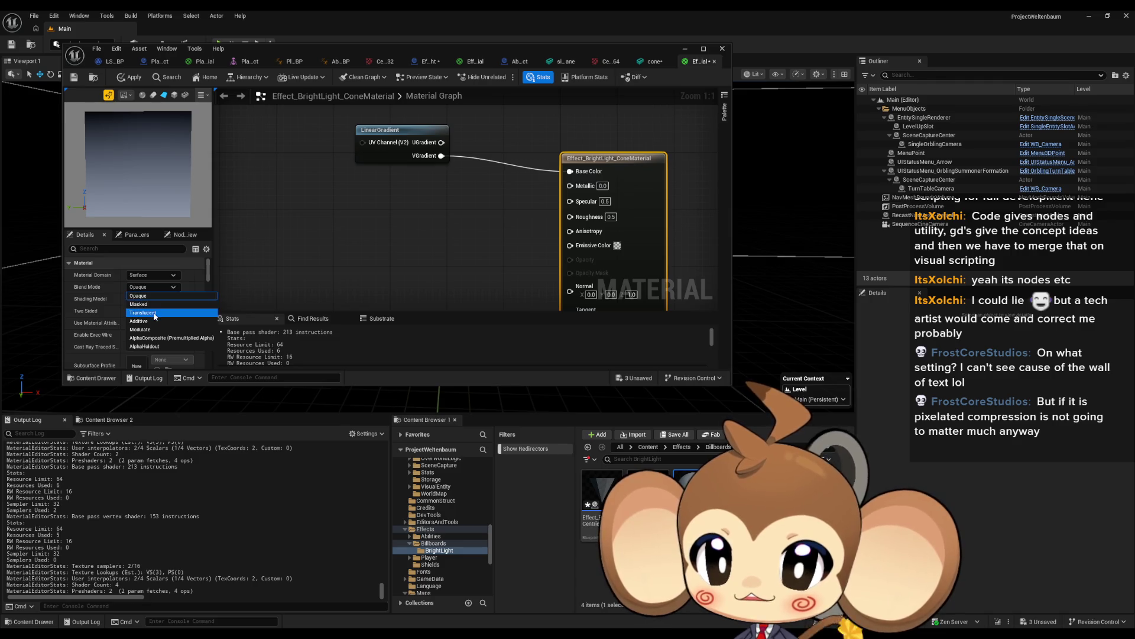
click(142, 313)
click(130, 310)
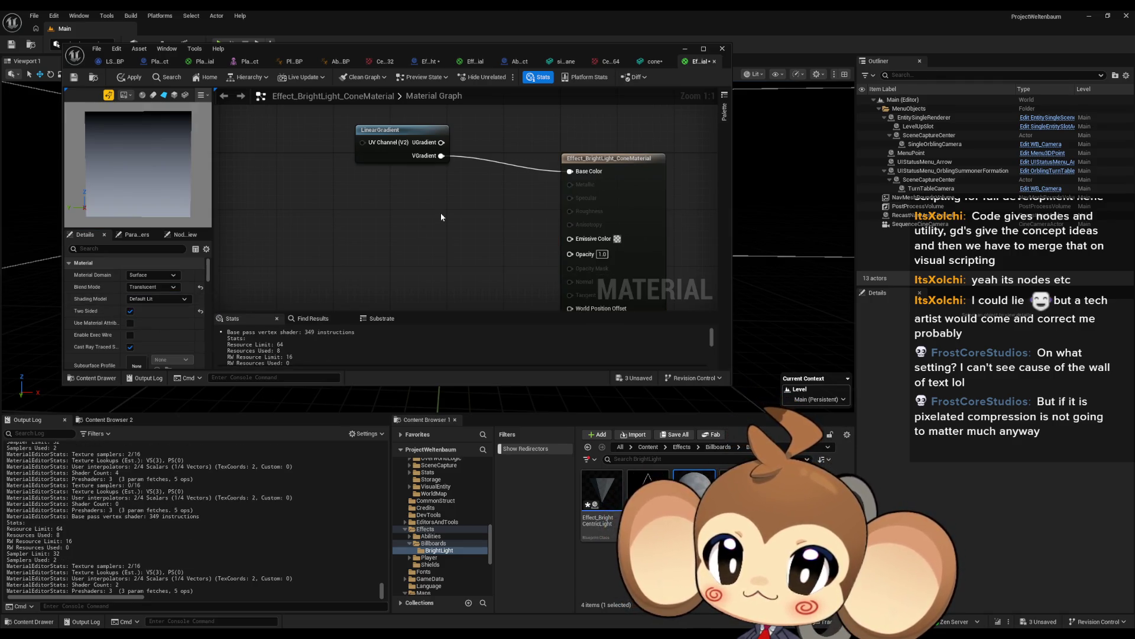
click(161, 299)
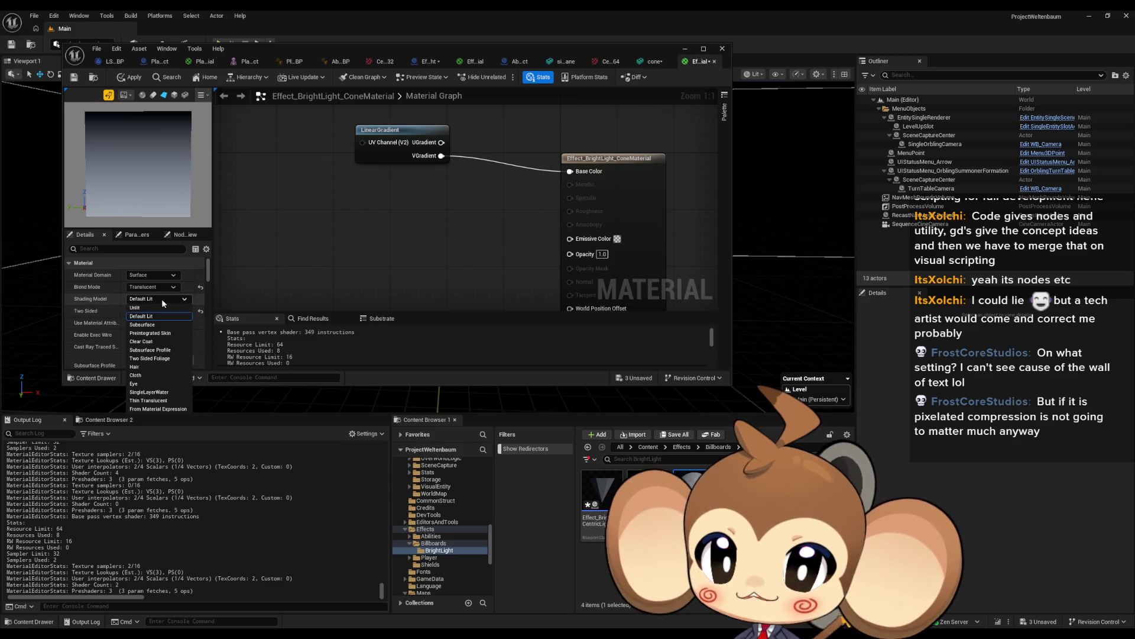
click(151, 308)
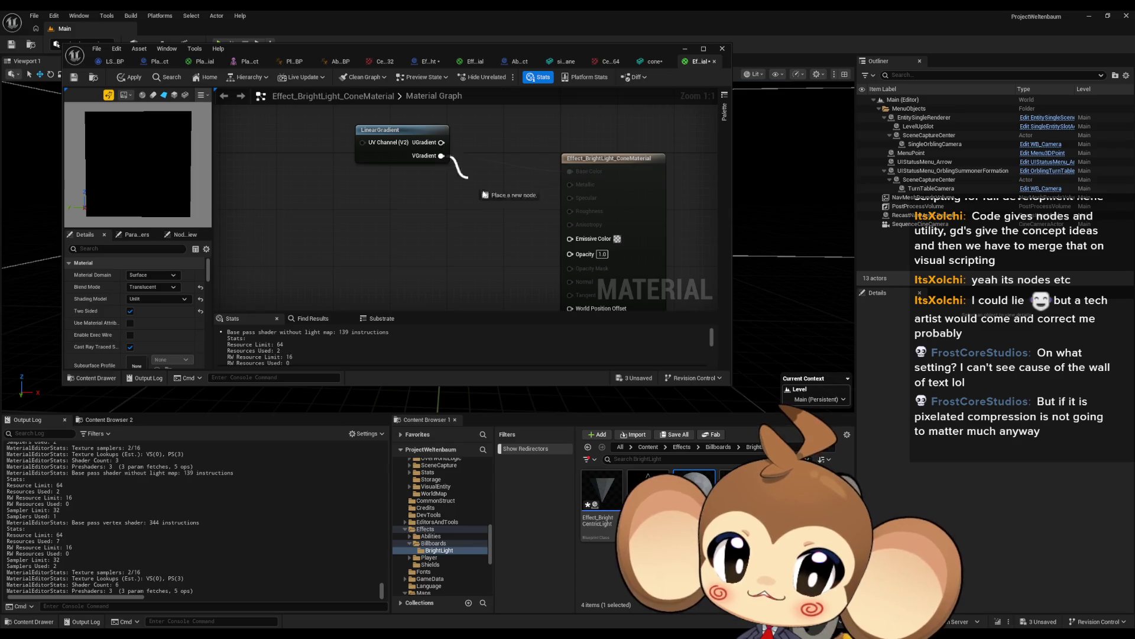
- Wire VGradient into Opacity and a Constant node into Emissive Color
mouse_move(484, 194)
mouse_down()
mouse_move(577, 248)
mouse_move(586, 270)
mouse_move(577, 240)
mouse_up()
click(467, 244)
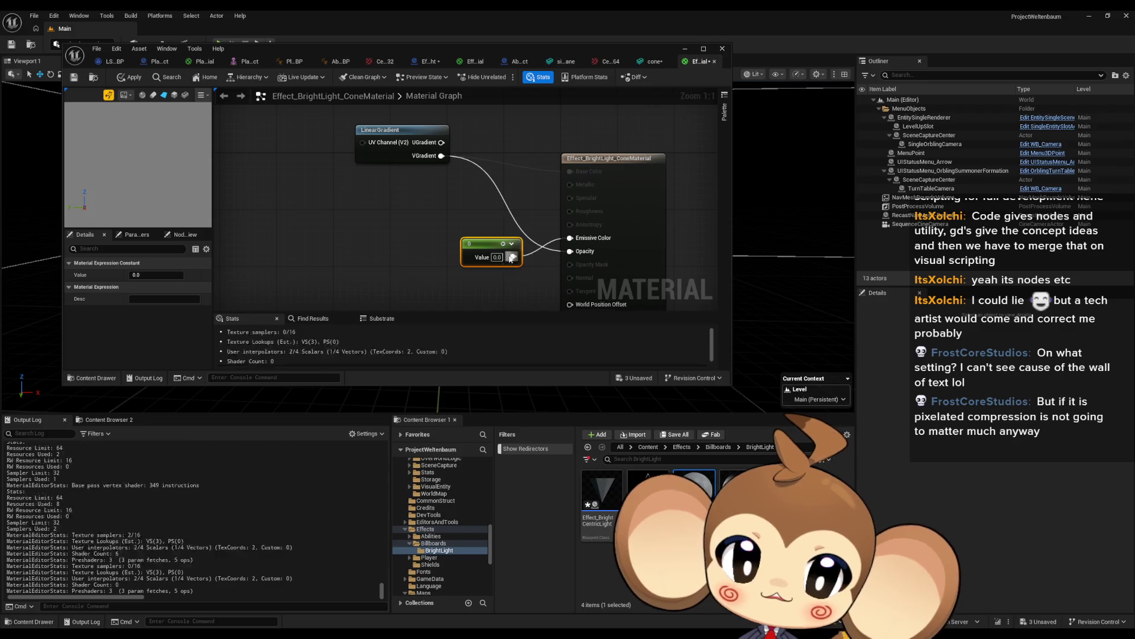
mouse_move(485, 243)
mouse_down()
mouse_move(471, 208)
mouse_move(441, 208)
mouse_up()
click(473, 166)
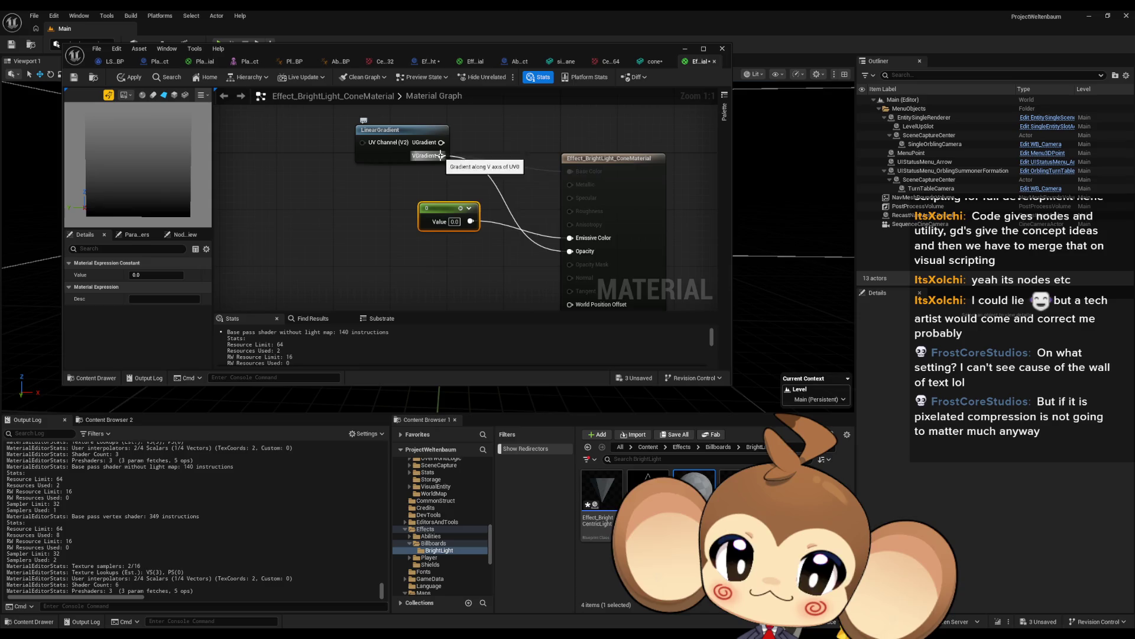
- Insert a OneMinus node between VGradient and Opacity, then apply the material
drag(441, 155, 476, 174)
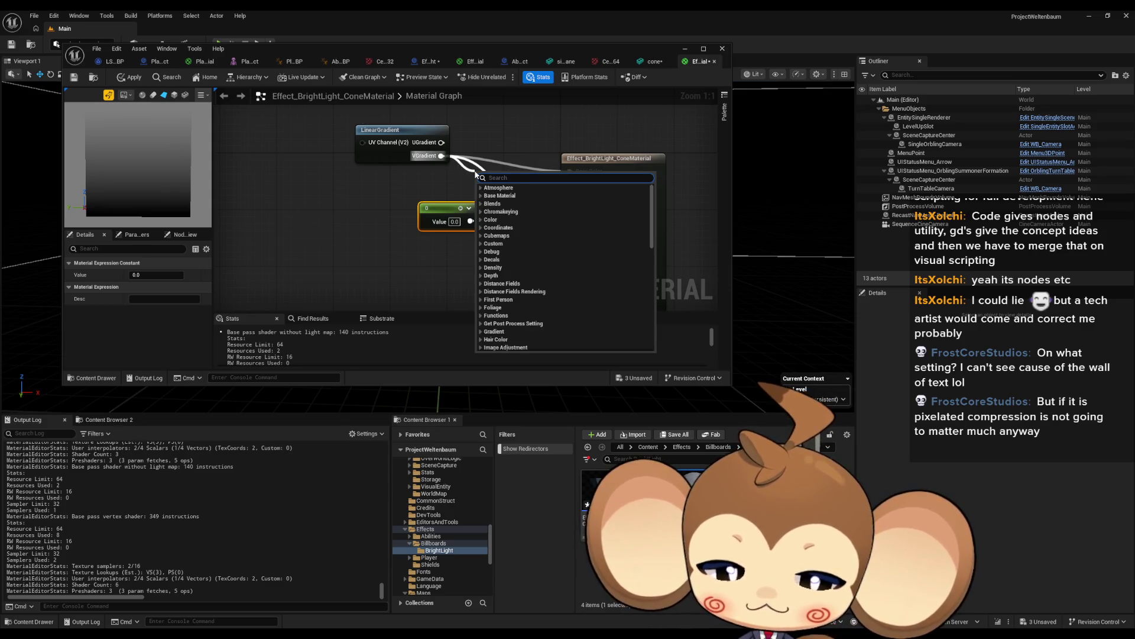
text(oen)
key(BackSpace)
text(ne)
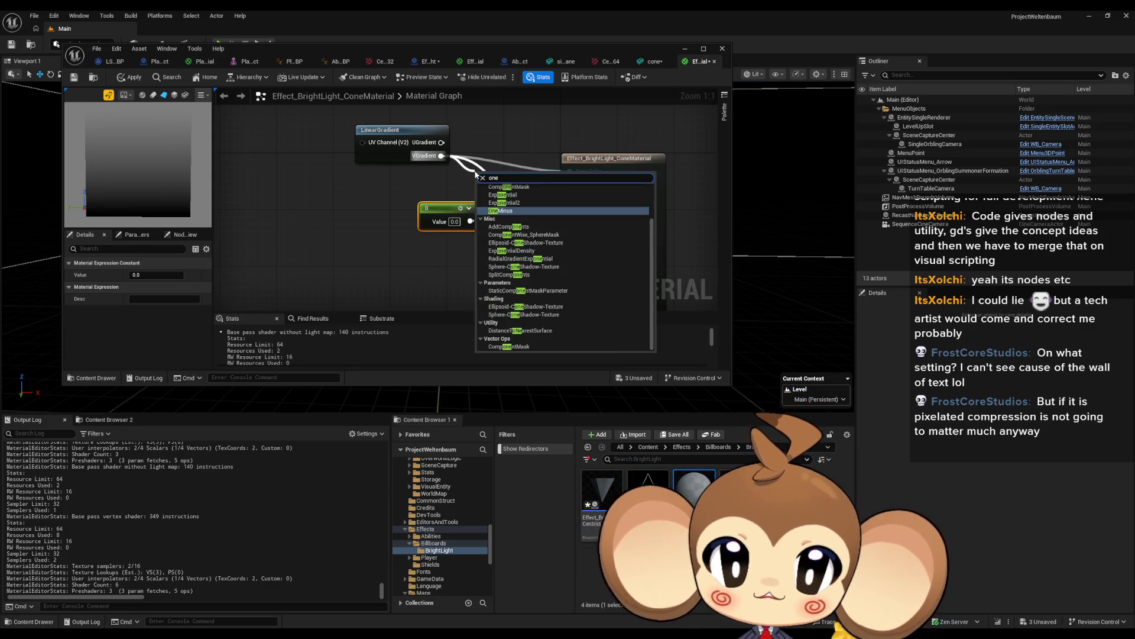
key(Return)
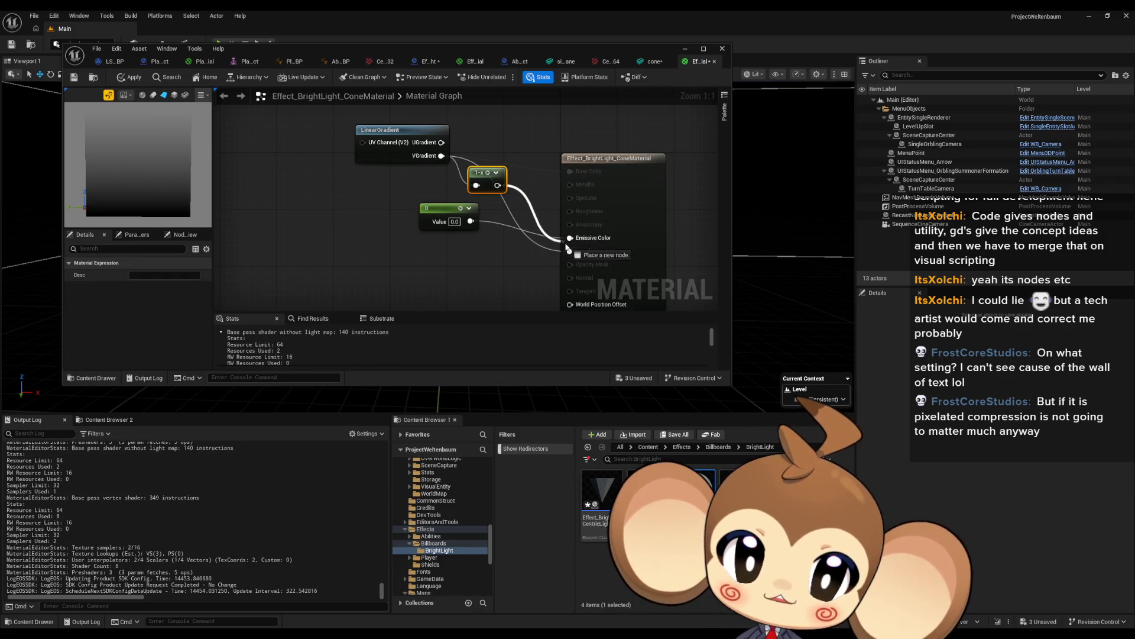
drag(566, 247, 569, 251)
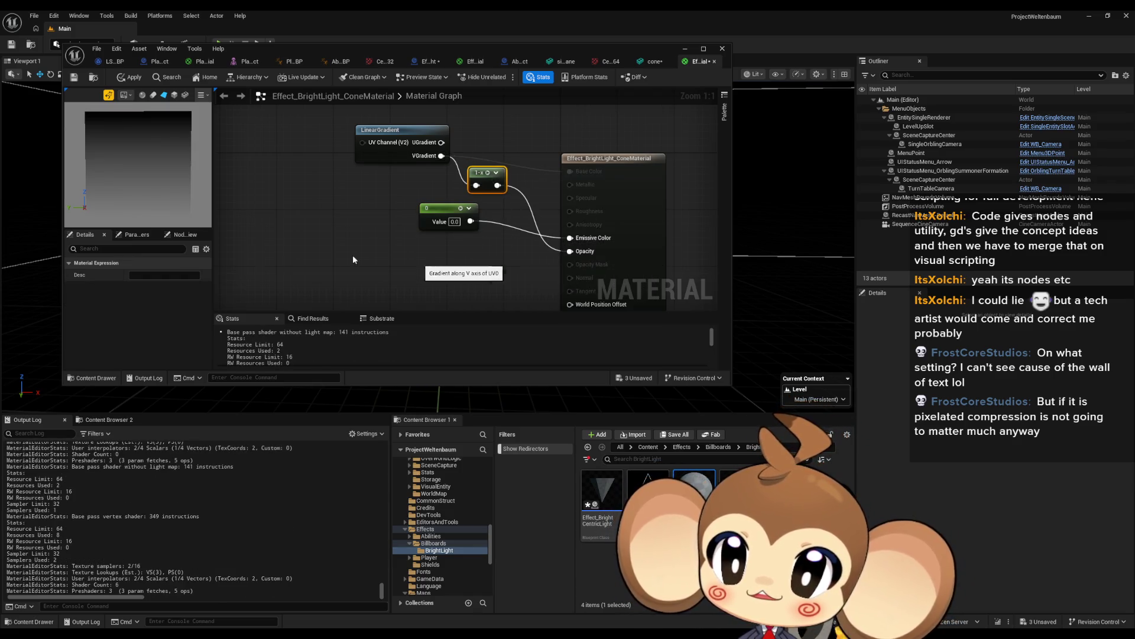
click(129, 77)
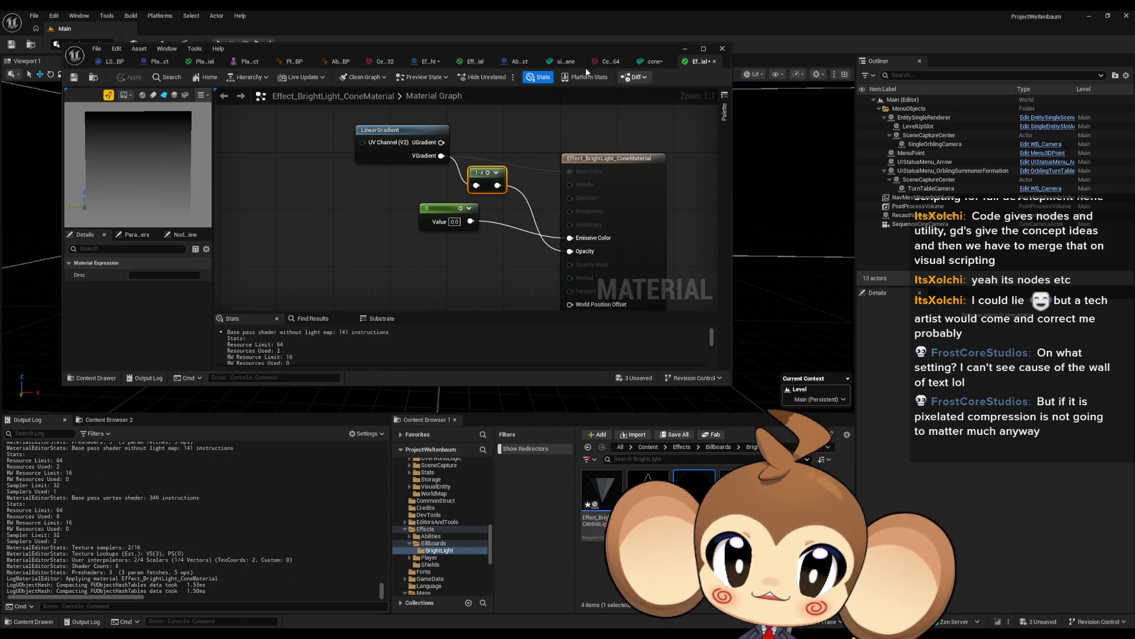
click(653, 62)
- Assign EffectBrightLightMaterial to cone1's Element 0 in Effect_BrightCentricLight
scroll(516, 195, down, 5)
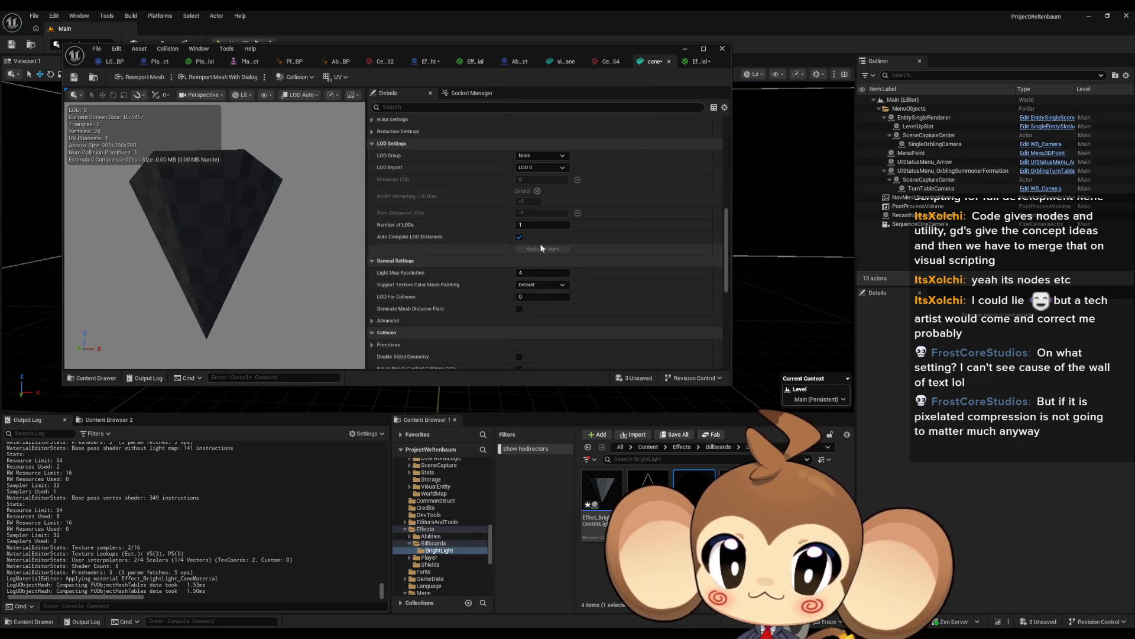
scroll(515, 237, up, 5)
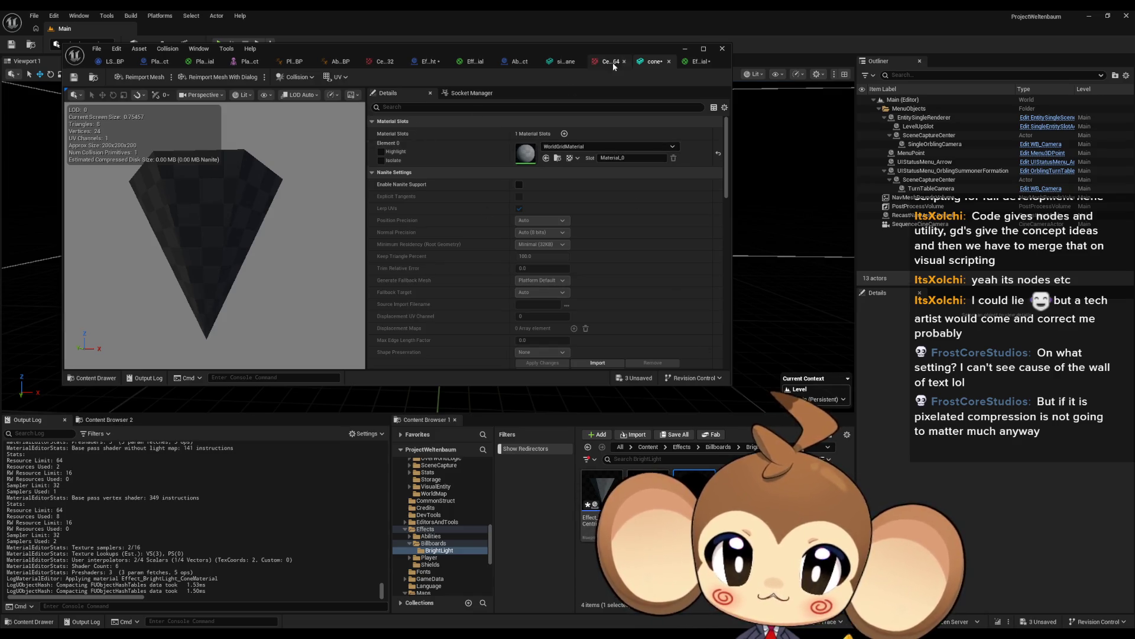
click(434, 61)
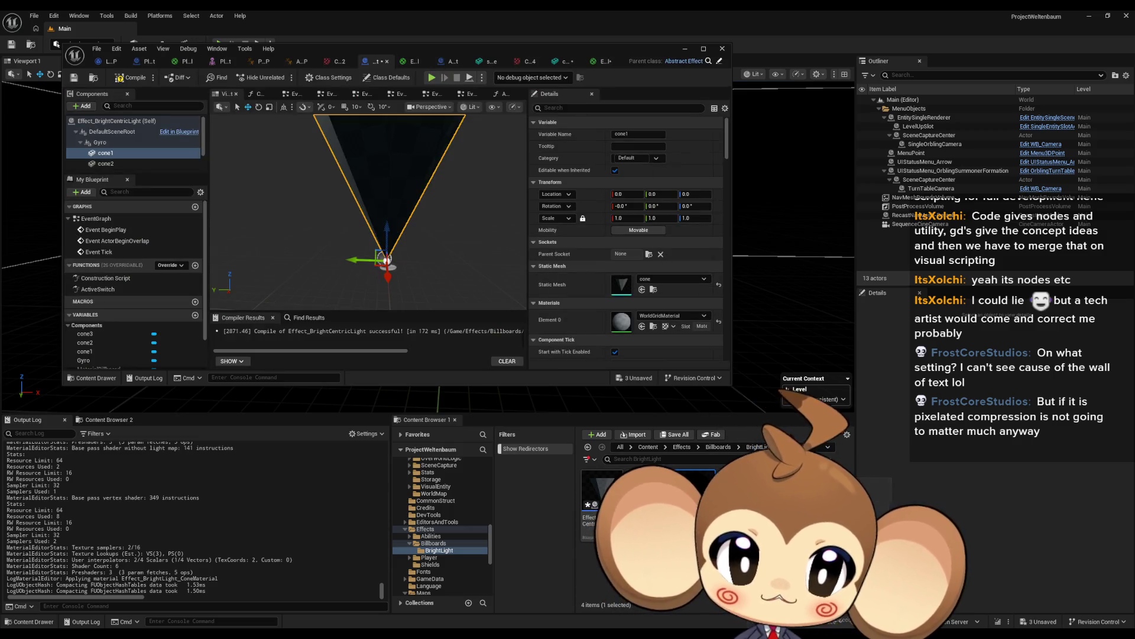
mouse_move(695, 494)
mouse_down()
mouse_move(662, 337)
mouse_move(674, 328)
mouse_up()
- Orbit and zoom the viewport to inspect the fading white gradient cone
drag(367, 213, 391, 189)
scroll(372, 225, down, 5)
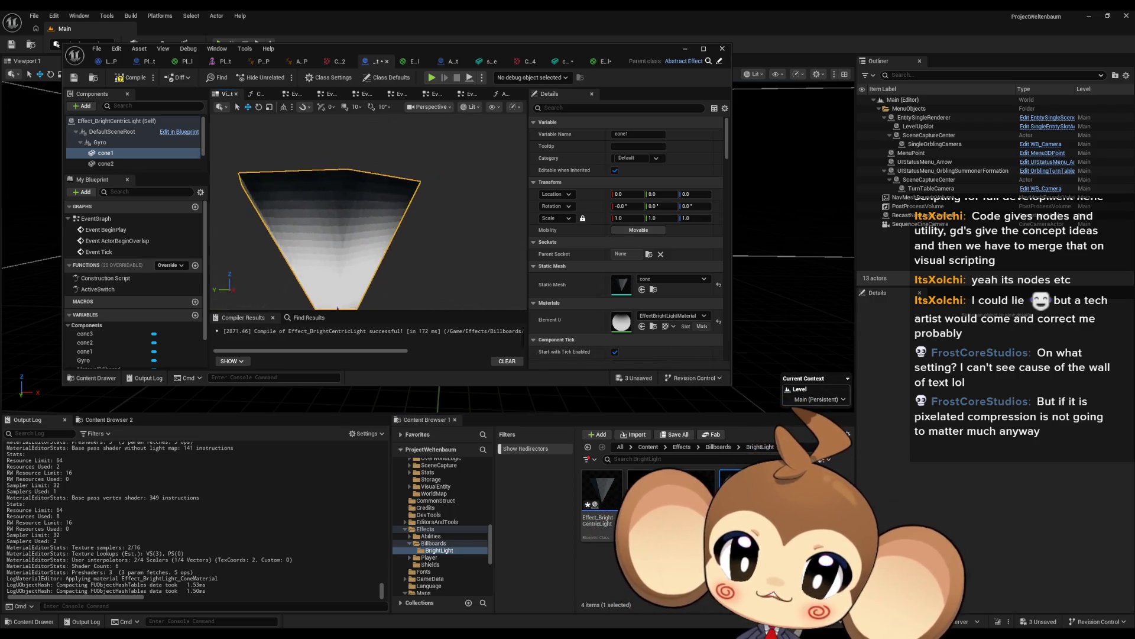
scroll(373, 291, up, 6)
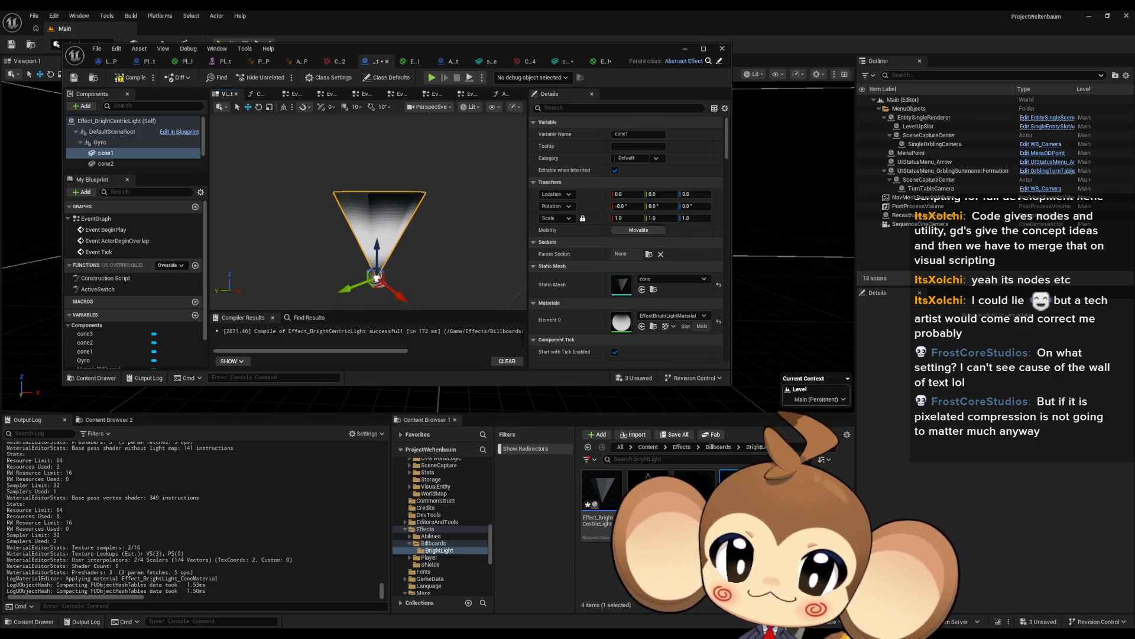
drag(346, 196, 337, 198)
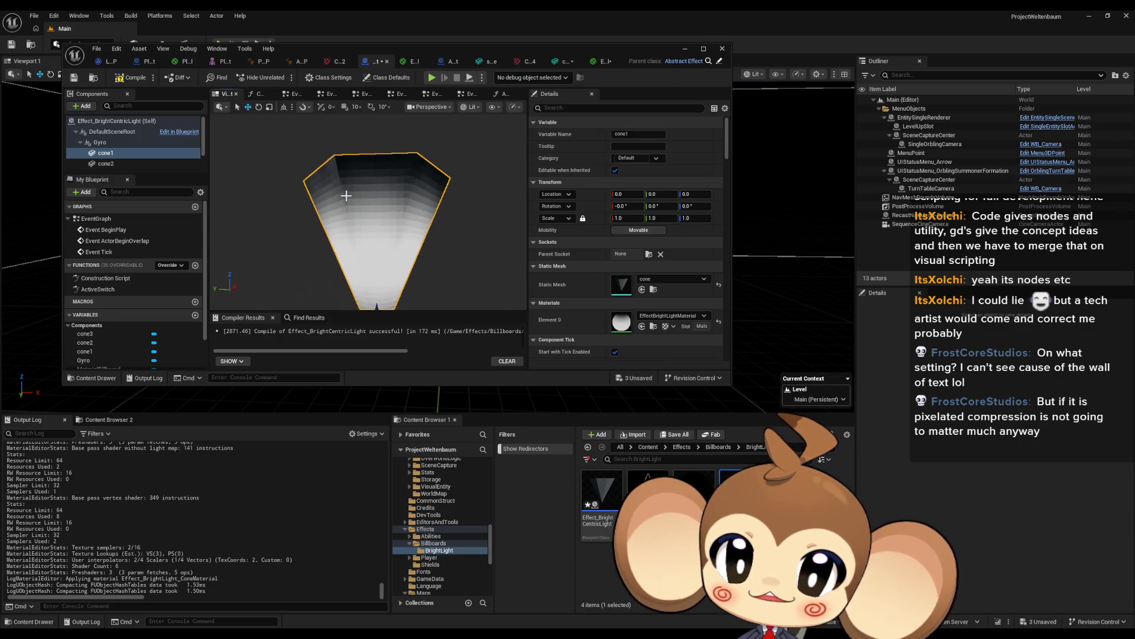
scroll(441, 186, up, 6)
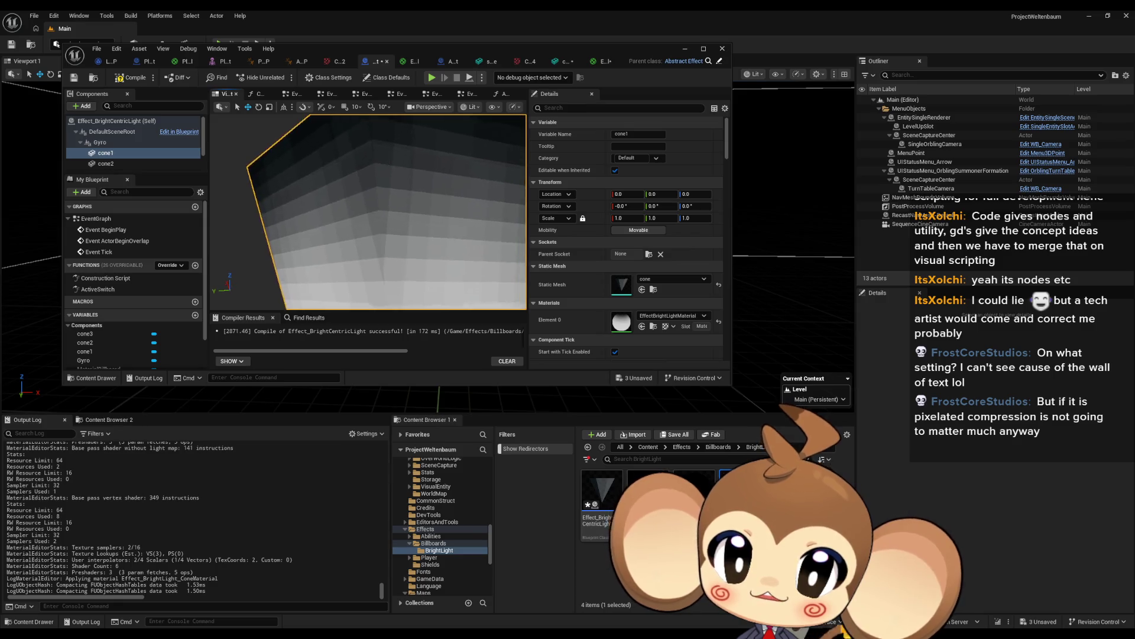
scroll(345, 212, down, 5)
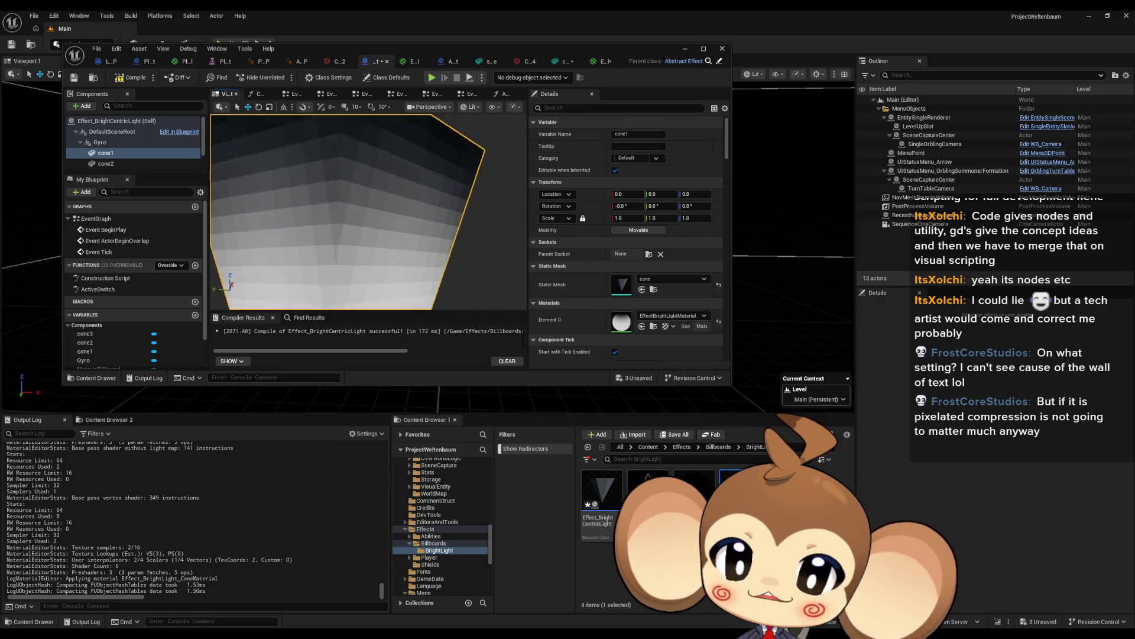
drag(346, 213, 355, 213)
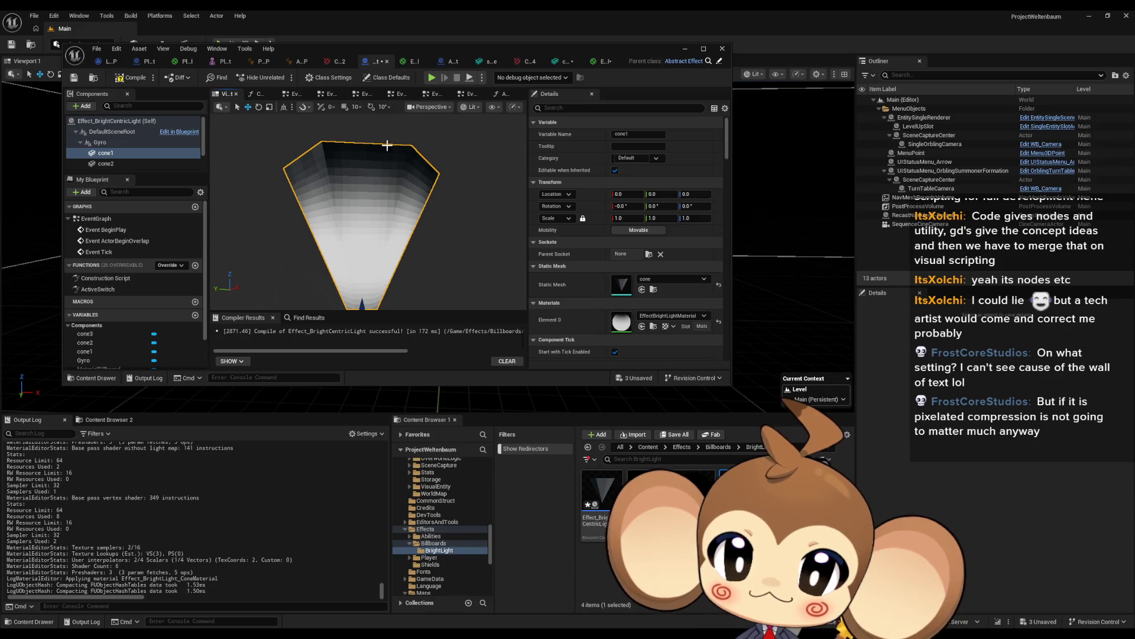
mouse_move(417, 152)
mouse_down()
mouse_move(416, 140)
mouse_move(417, 169)
mouse_move(348, 229)
mouse_up()
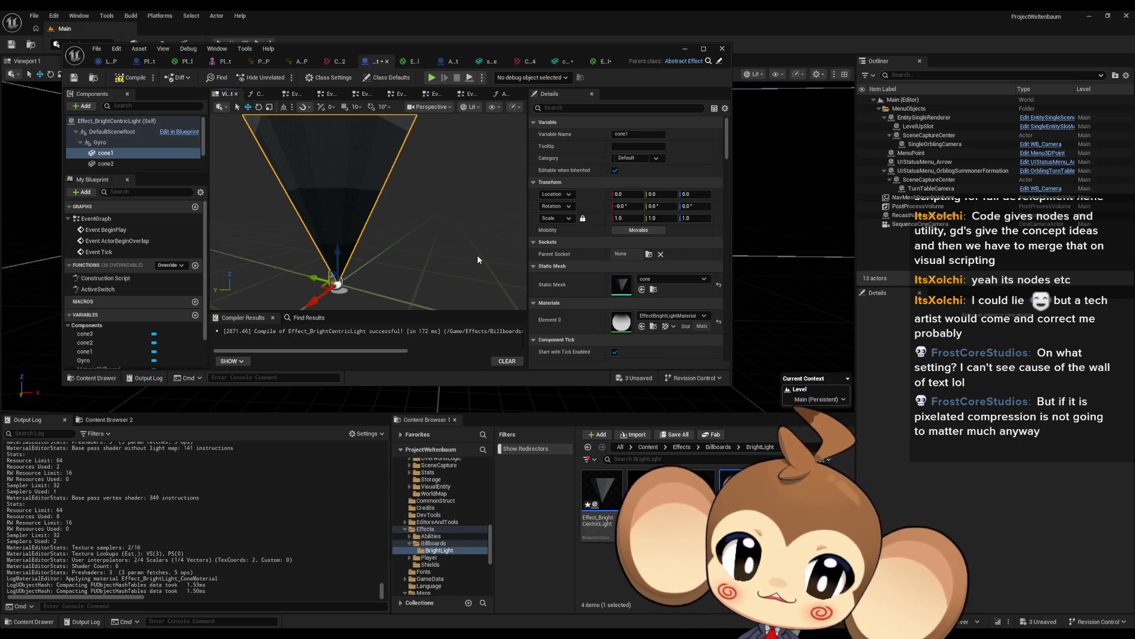
drag(477, 254, 479, 282)
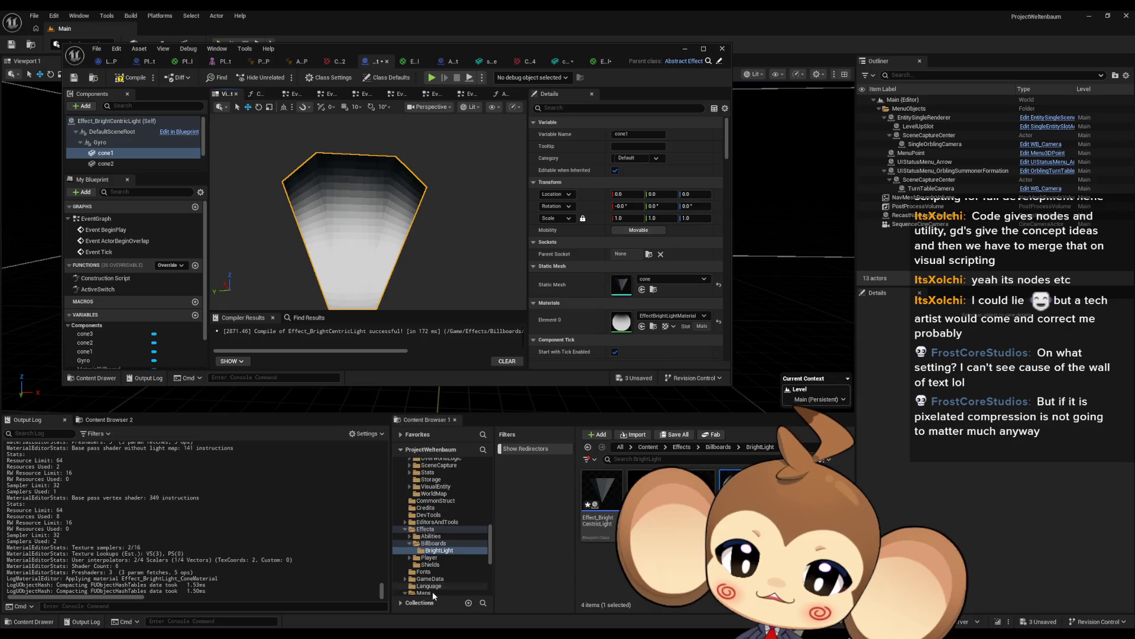
mouse_move(516, 605)
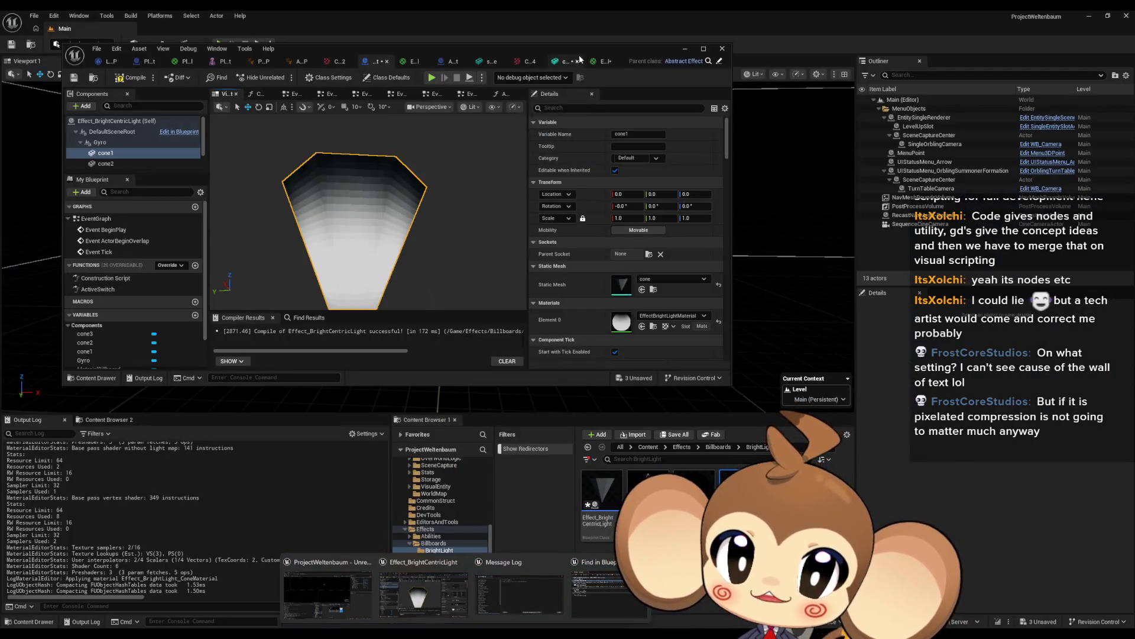
click(199, 193)
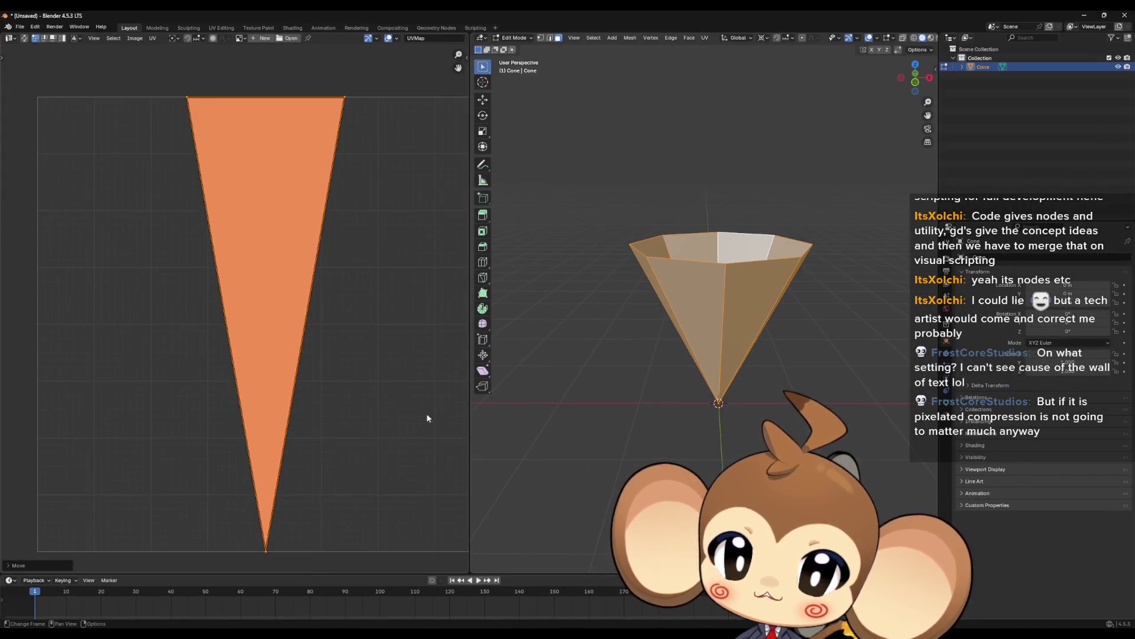
scroll(272, 550, up, 3)
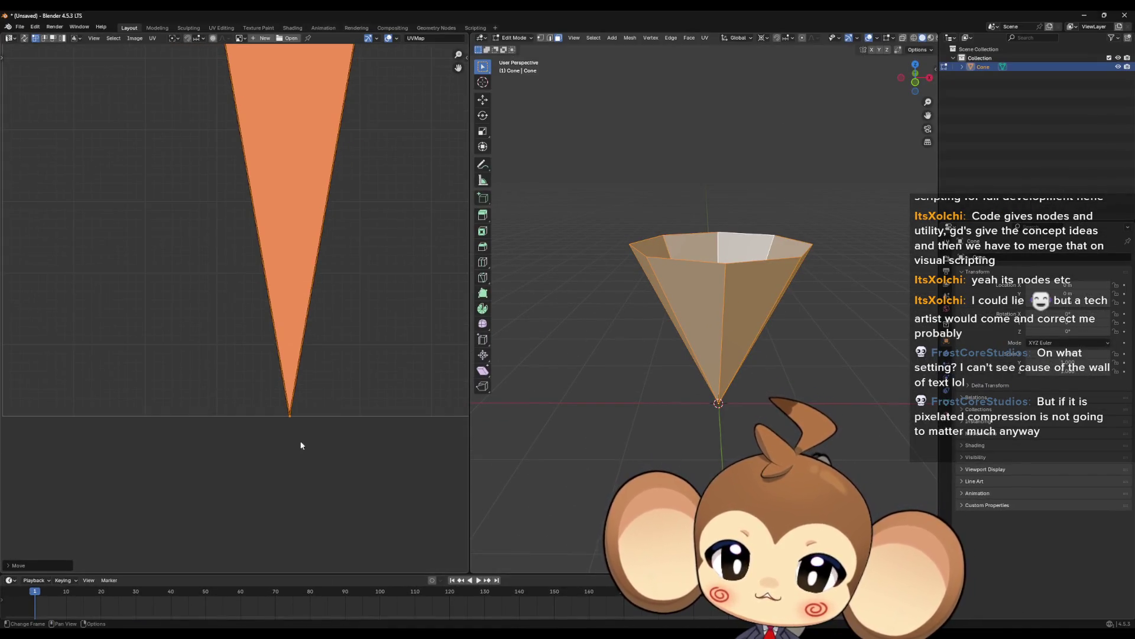
scroll(327, 471, down, 2)
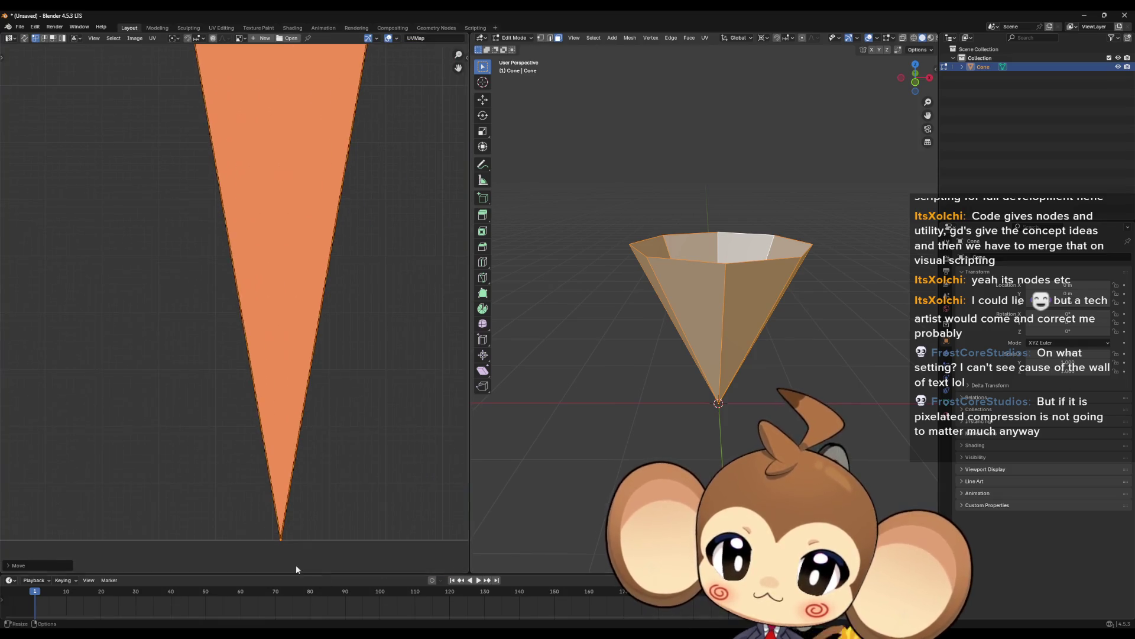
scroll(346, 367, down, 1)
scroll(349, 446, up, 1)
scroll(329, 341, down, 1)
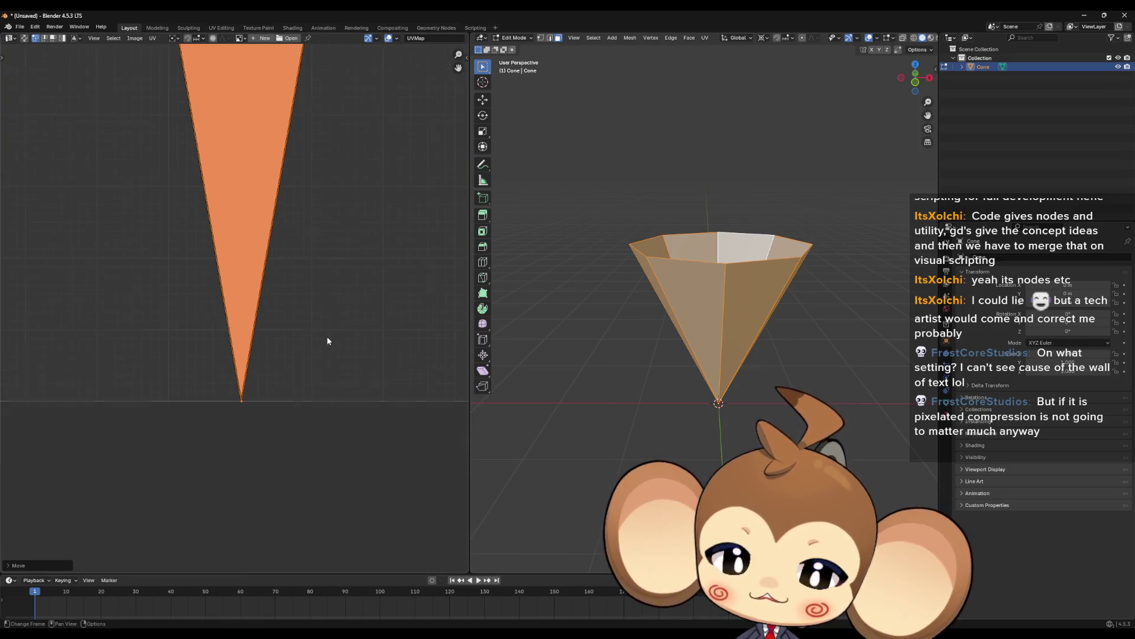
scroll(362, 364, up, 1)
drag(361, 364, 378, 393)
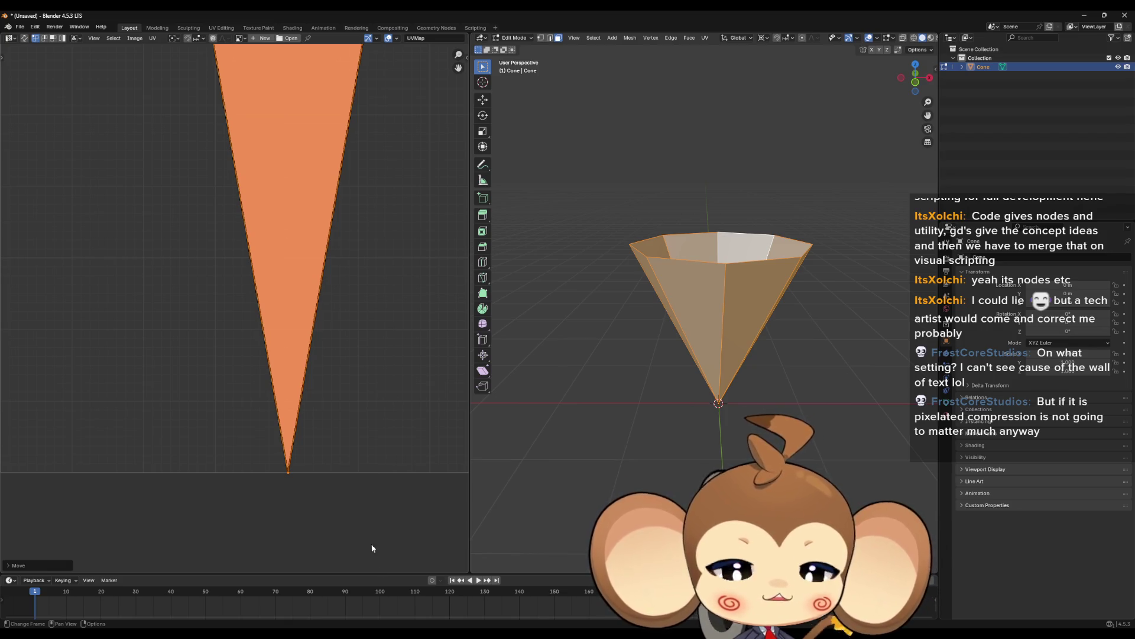
mouse_move(513, 608)
click(424, 594)
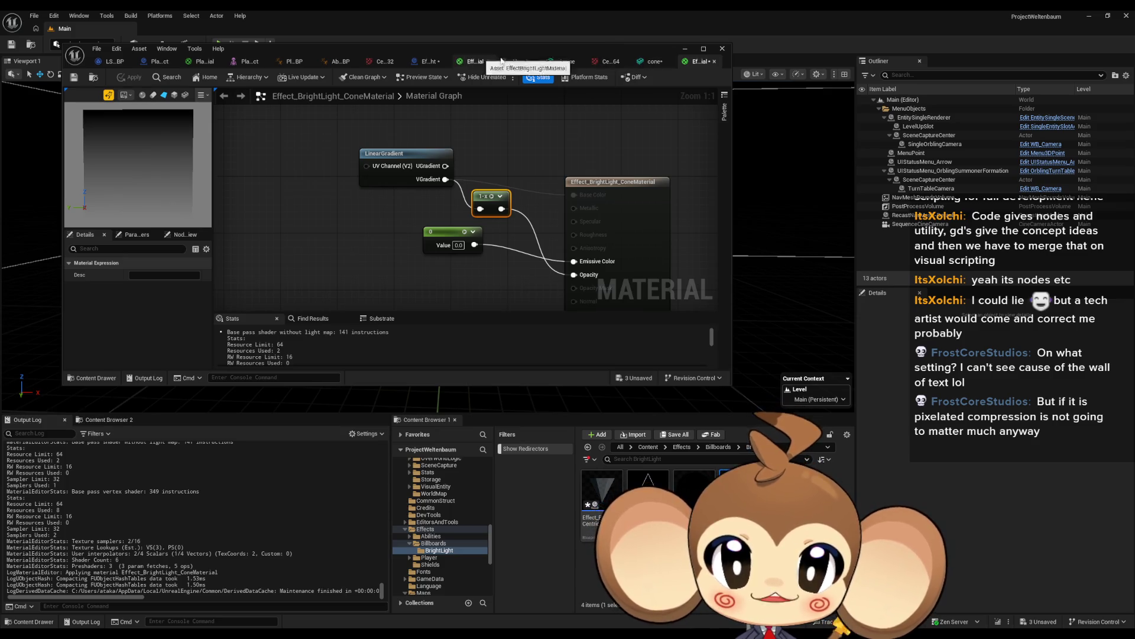
click(437, 61)
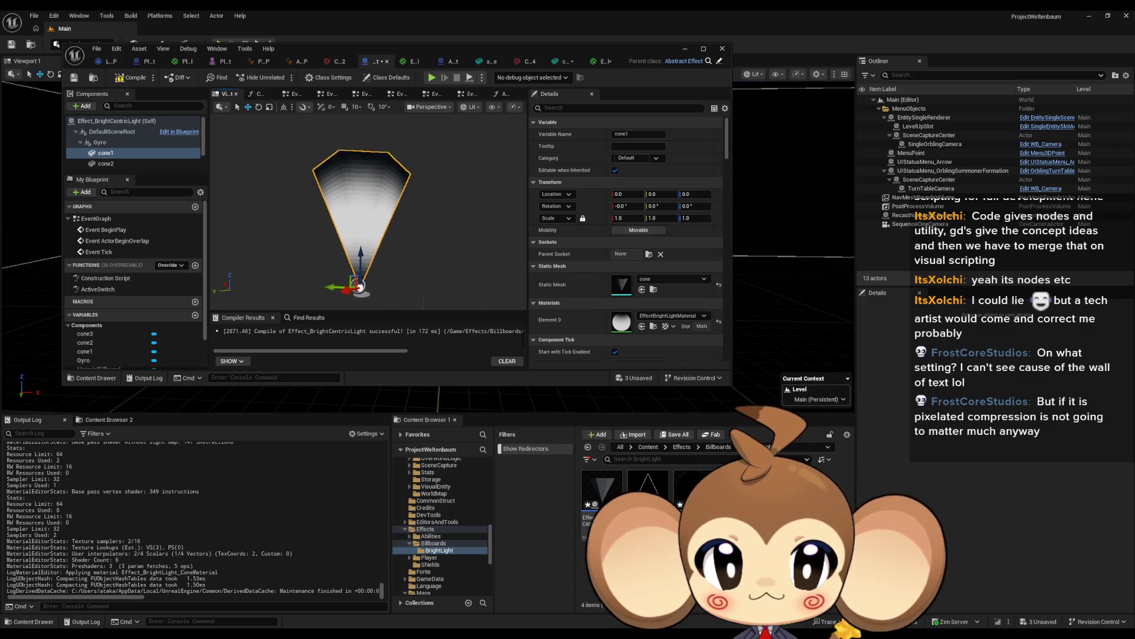
scroll(406, 175, down, 5)
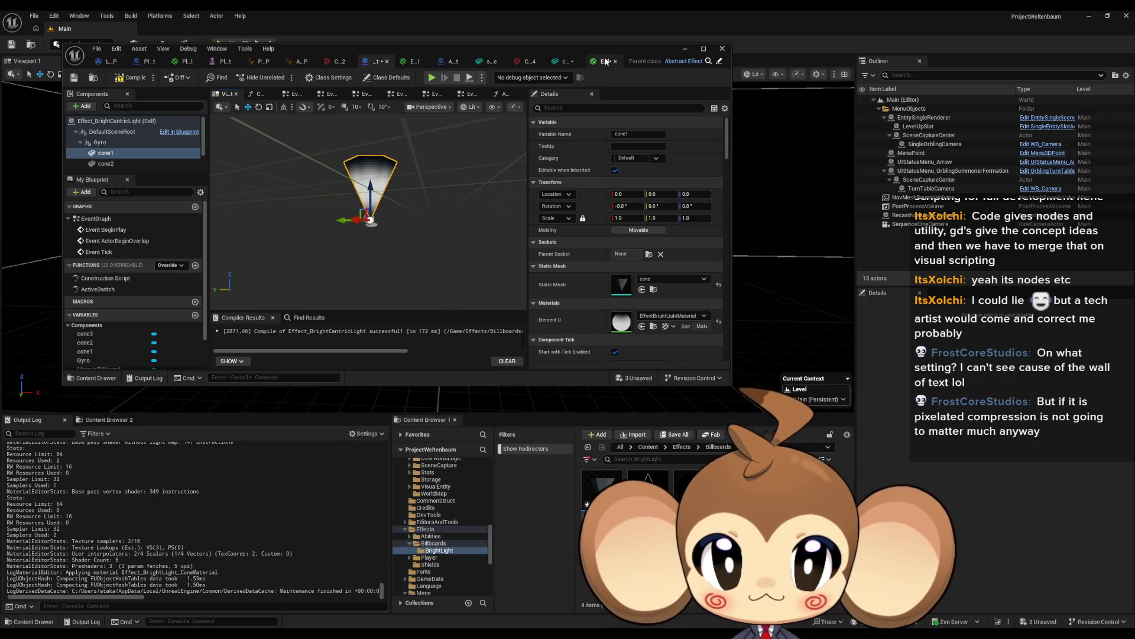
- Save Effect_BrightLight_ConeMaterial and the cone mesh in their editors
click(606, 61)
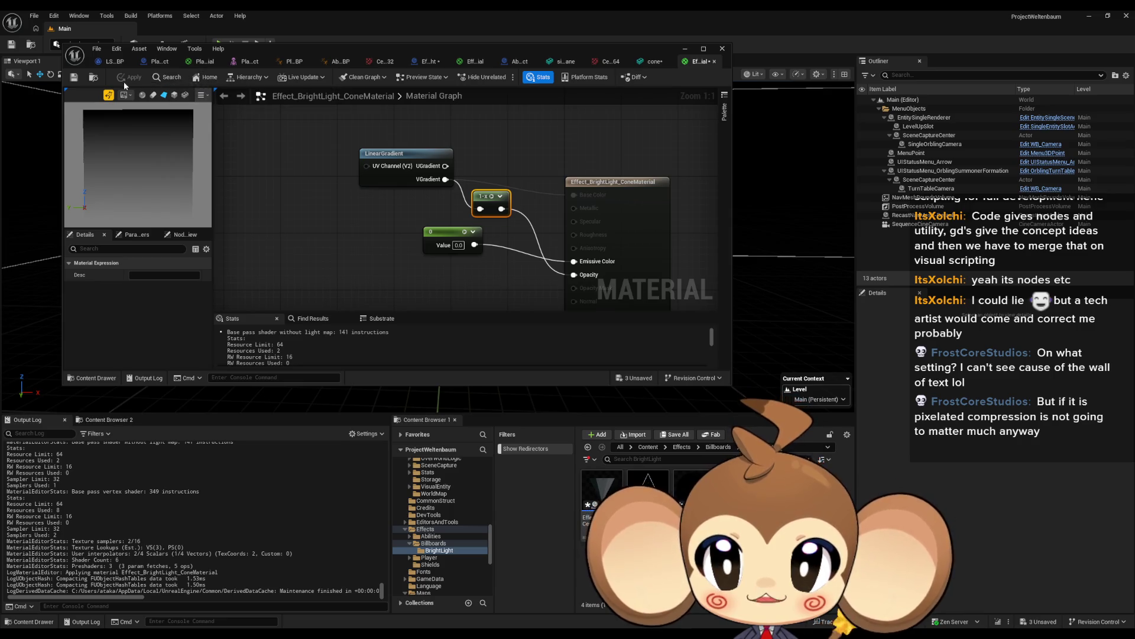
click(74, 78)
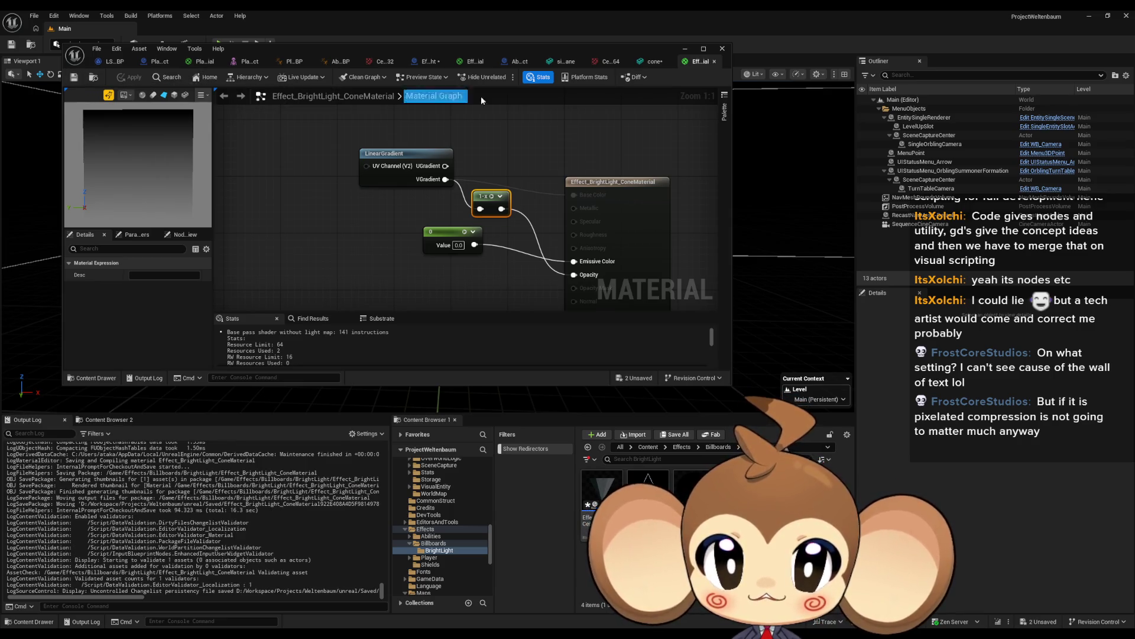
click(653, 62)
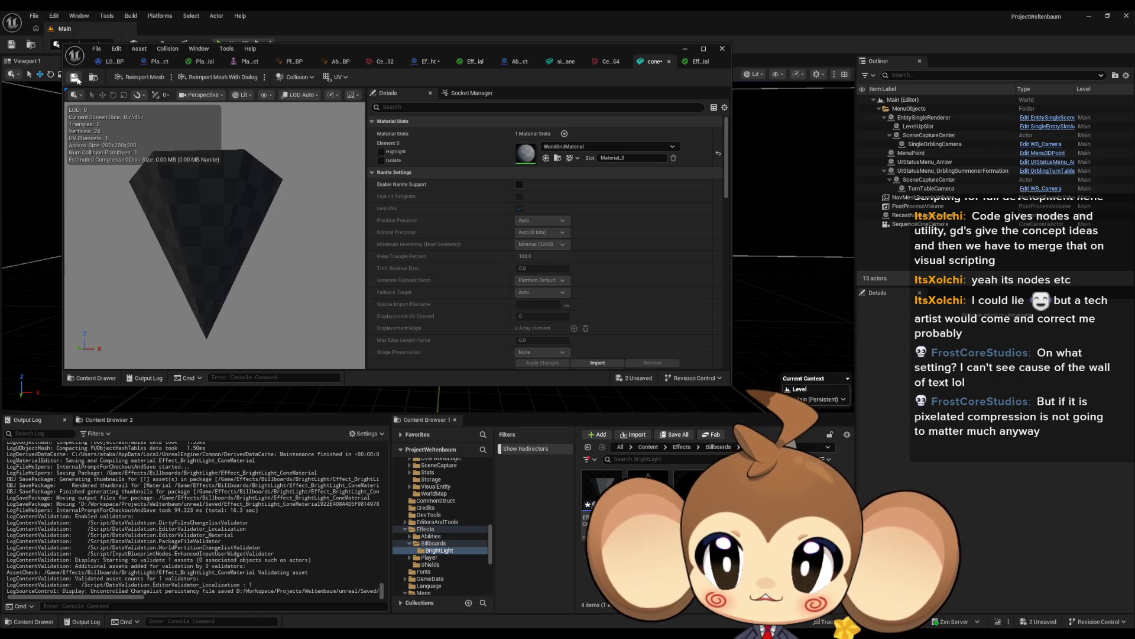
click(75, 78)
- Cycle through the open asset tabs back to the Effect_BrightCentricLight blueprint
click(562, 61)
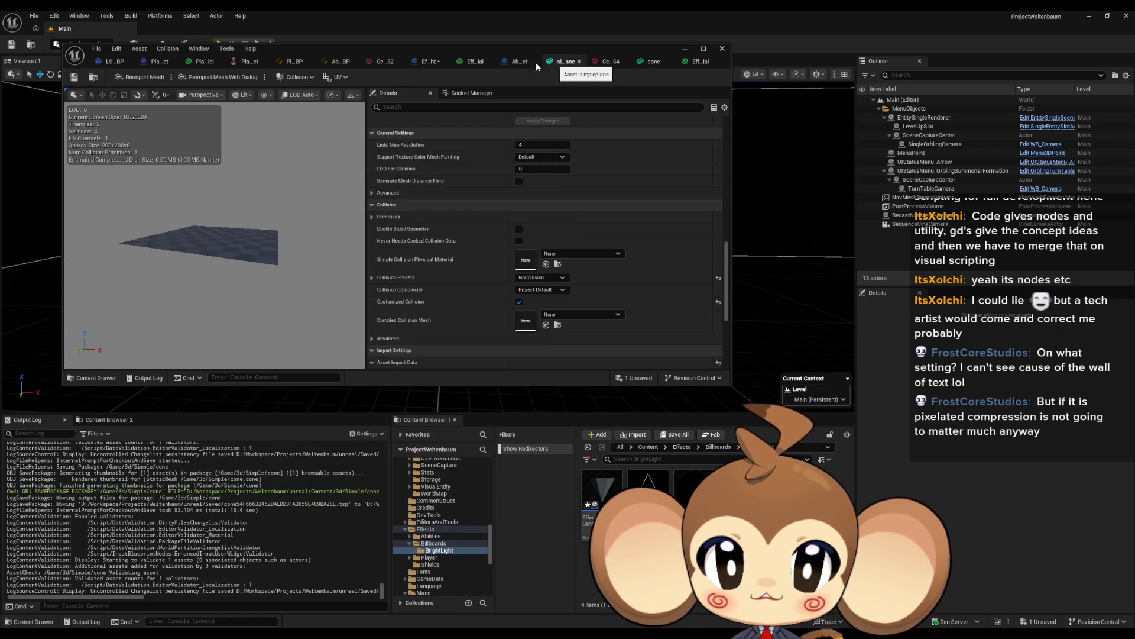
click(473, 61)
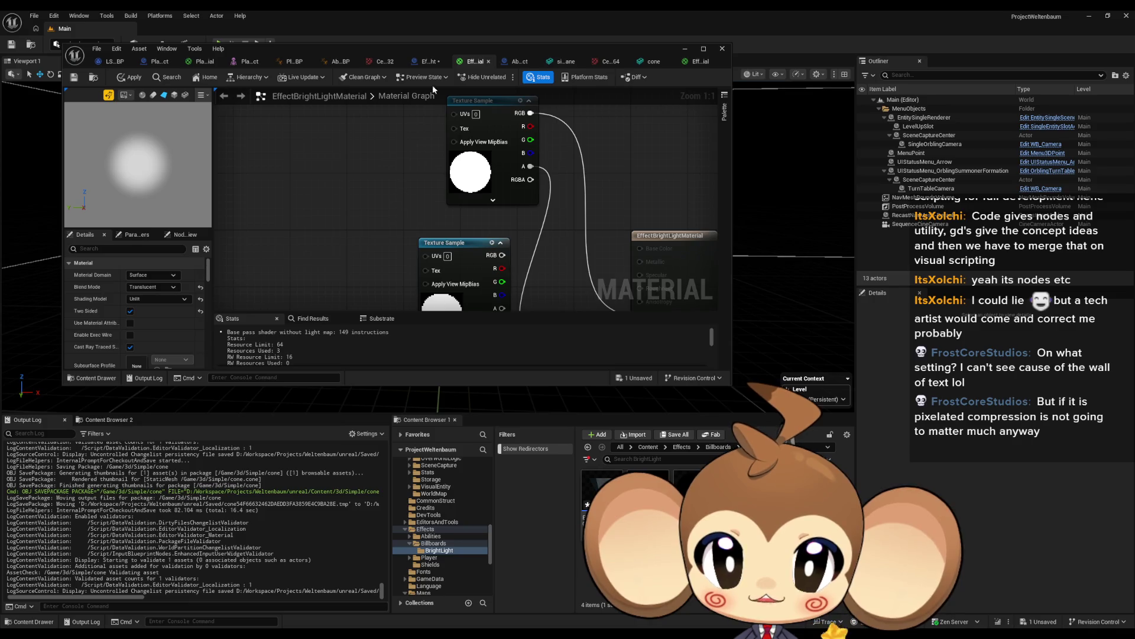
click(423, 61)
scroll(376, 218, up, 5)
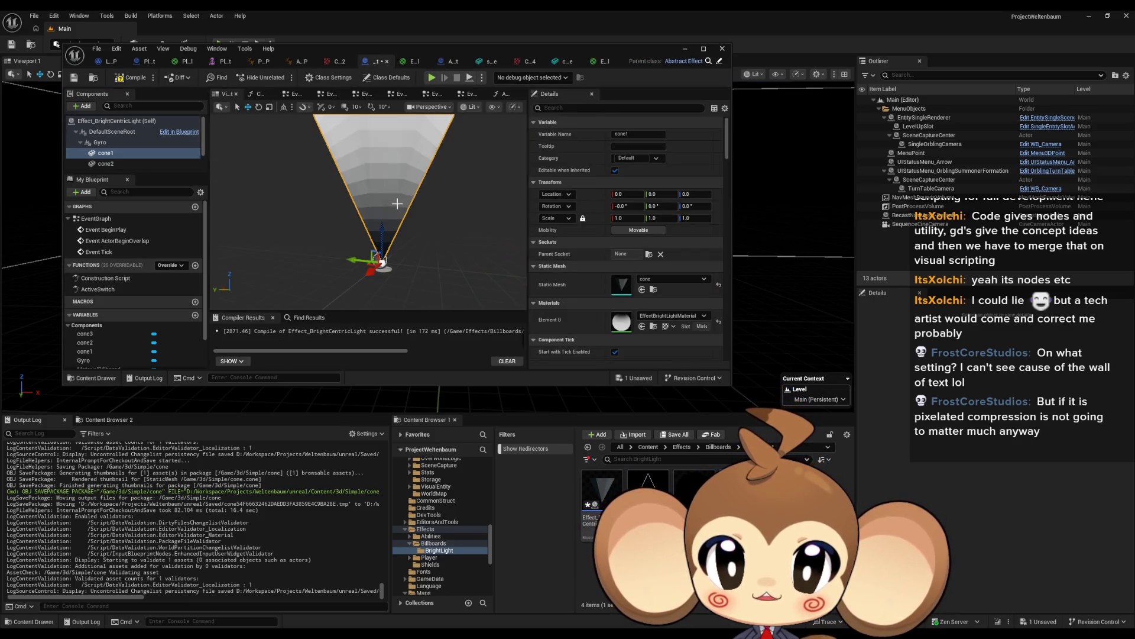
- Compare cone1–cone3 materials and set Element 0 of cone2 and cone3 to EffectBrightLightMaterial
mouse_move(376, 218)
mouse_down()
mouse_move(349, 227)
mouse_move(340, 217)
mouse_move(356, 239)
mouse_move(376, 228)
mouse_move(376, 260)
mouse_up()
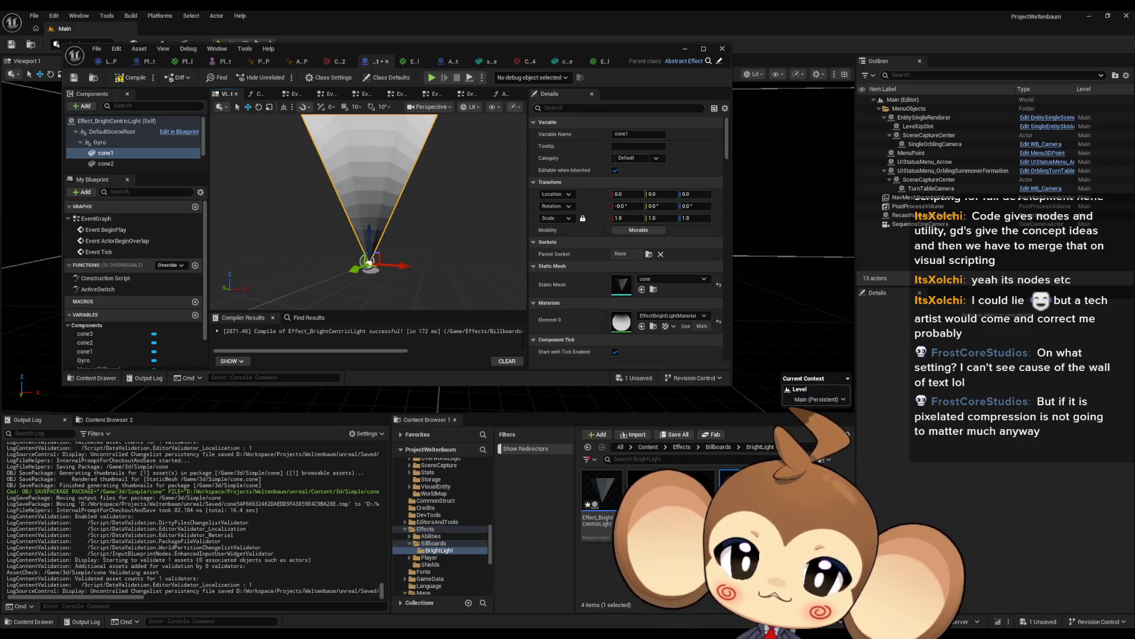
scroll(130, 154, down, 1)
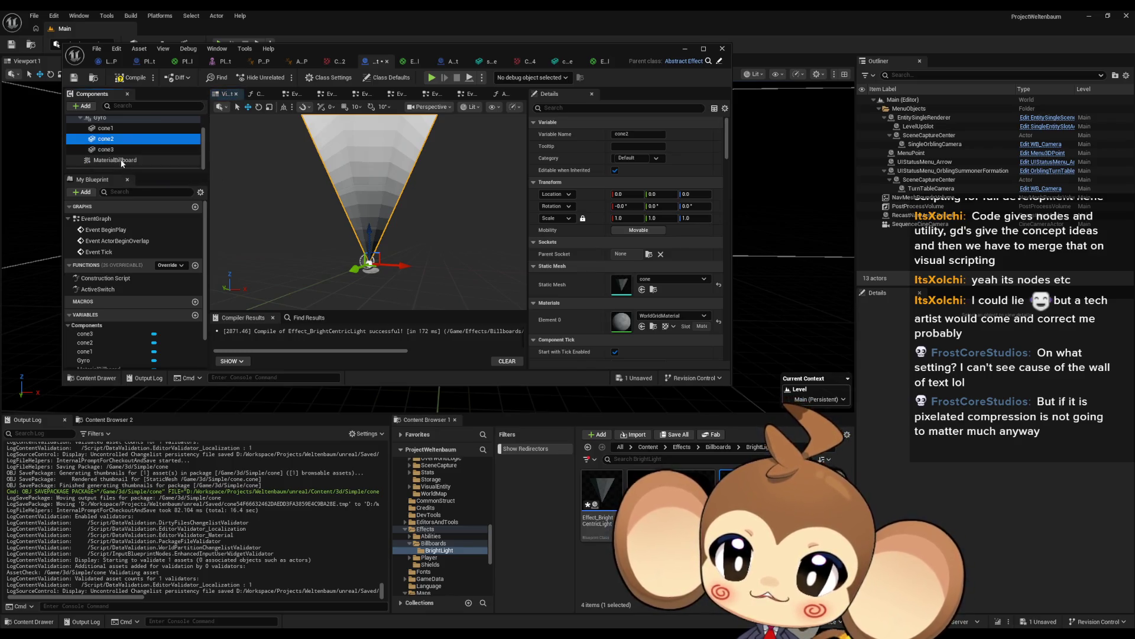
click(119, 150)
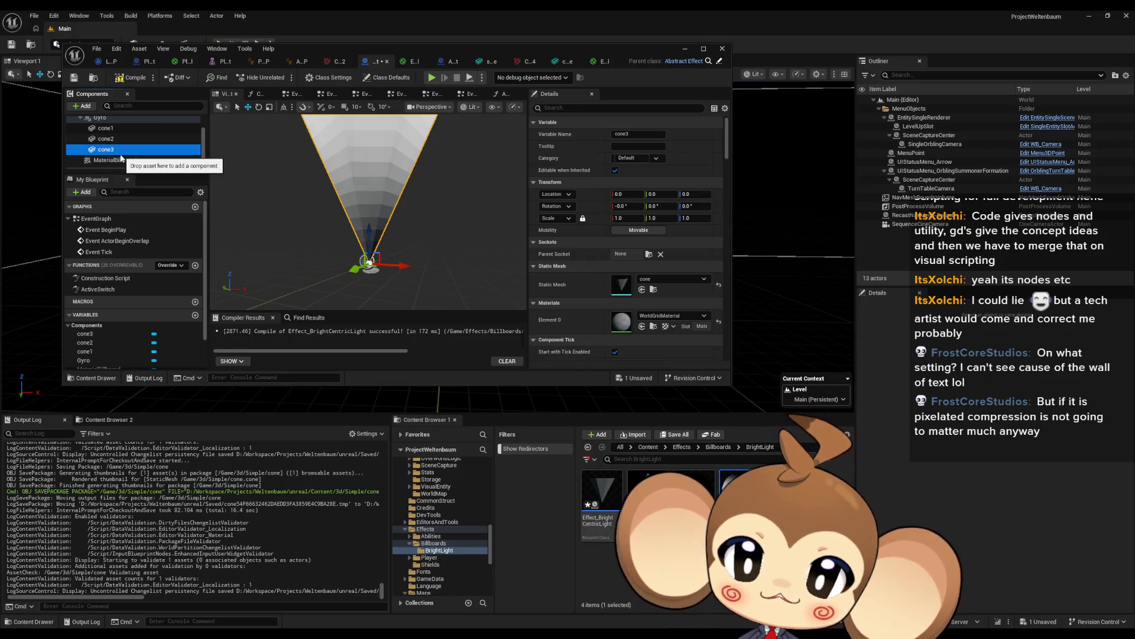
click(112, 139)
click(117, 128)
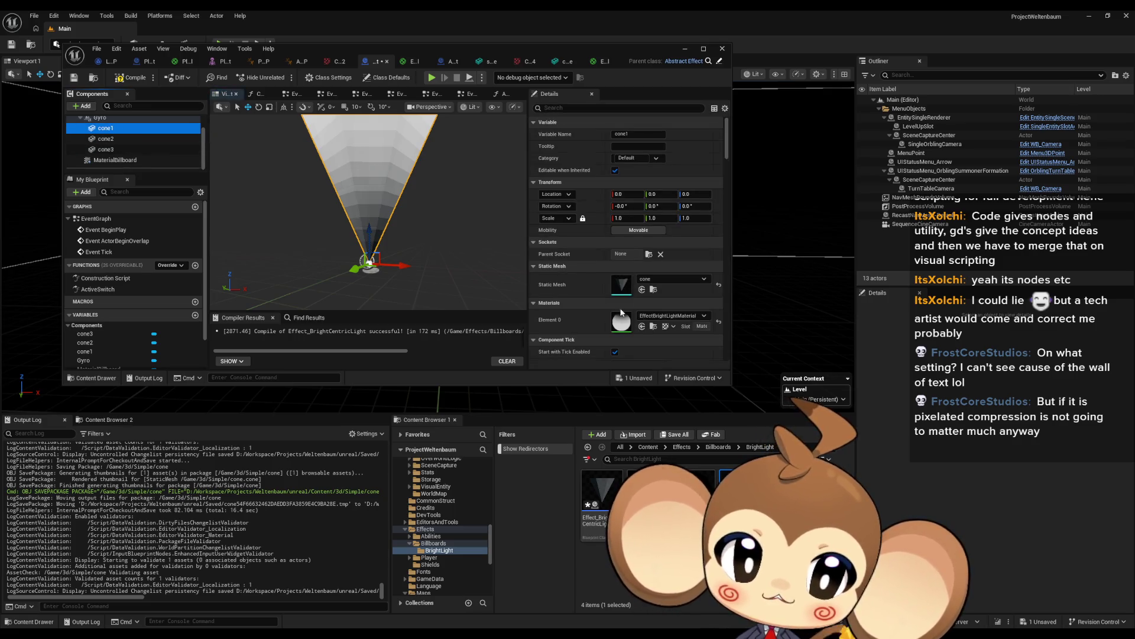
click(118, 138)
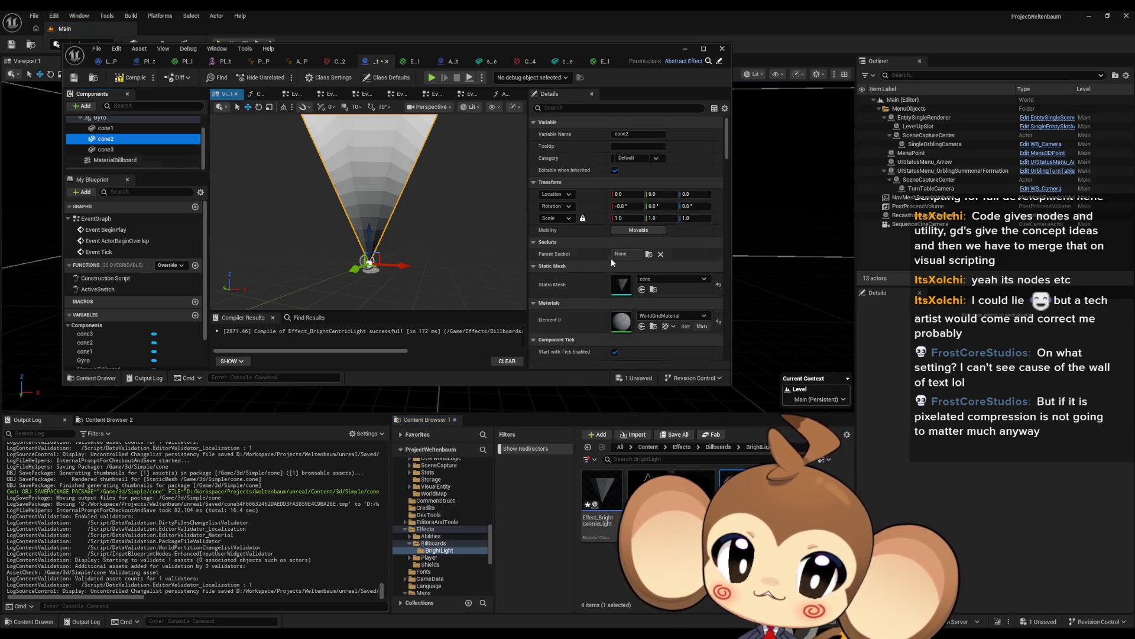
click(642, 326)
click(107, 149)
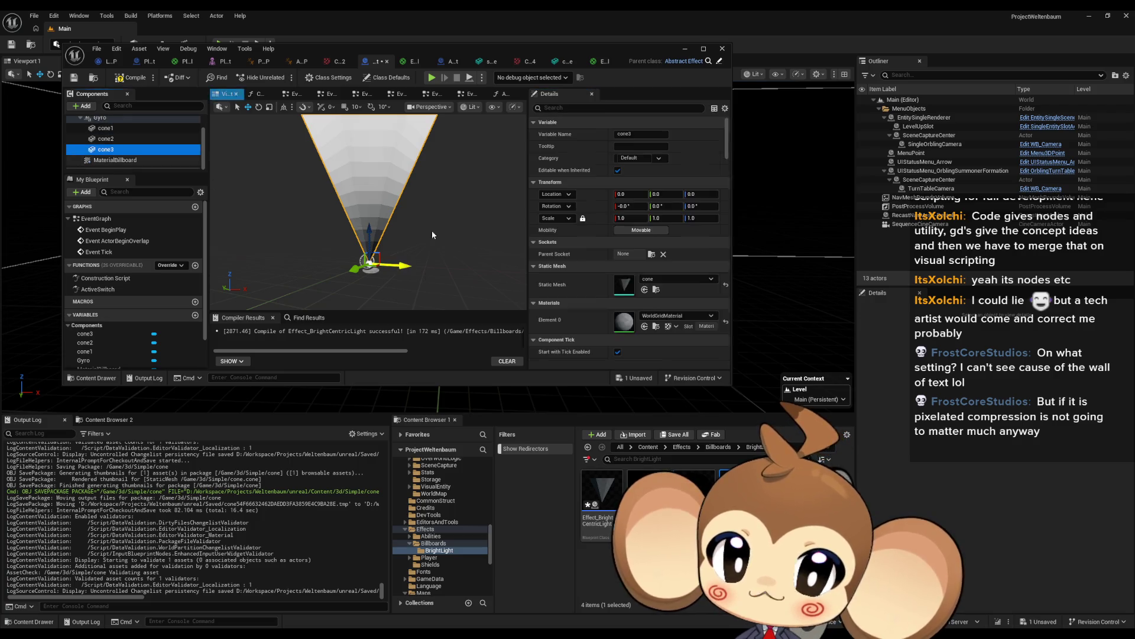
click(642, 325)
- Select cone1 in the viewport and drag it along Y to Location Y ≈ 236.98
mouse_move(331, 207)
mouse_down()
mouse_move(366, 207)
mouse_move(351, 229)
mouse_move(390, 213)
mouse_move(381, 198)
mouse_move(370, 222)
mouse_move(337, 199)
mouse_up()
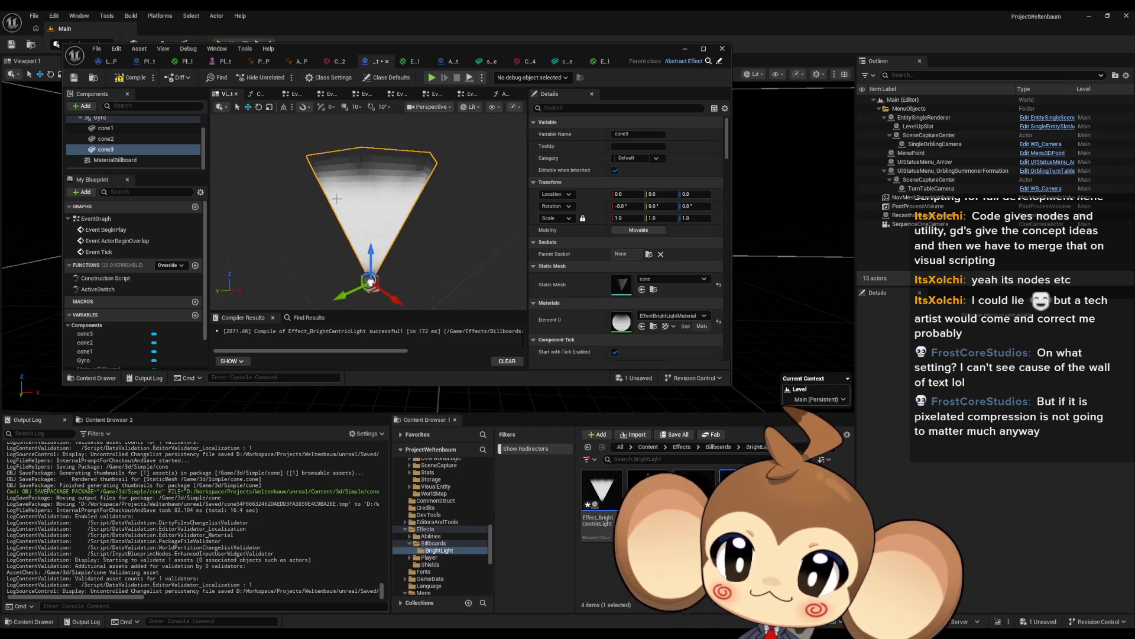
mouse_move(375, 290)
mouse_down()
mouse_move(349, 264)
mouse_move(379, 254)
mouse_up()
click(348, 210)
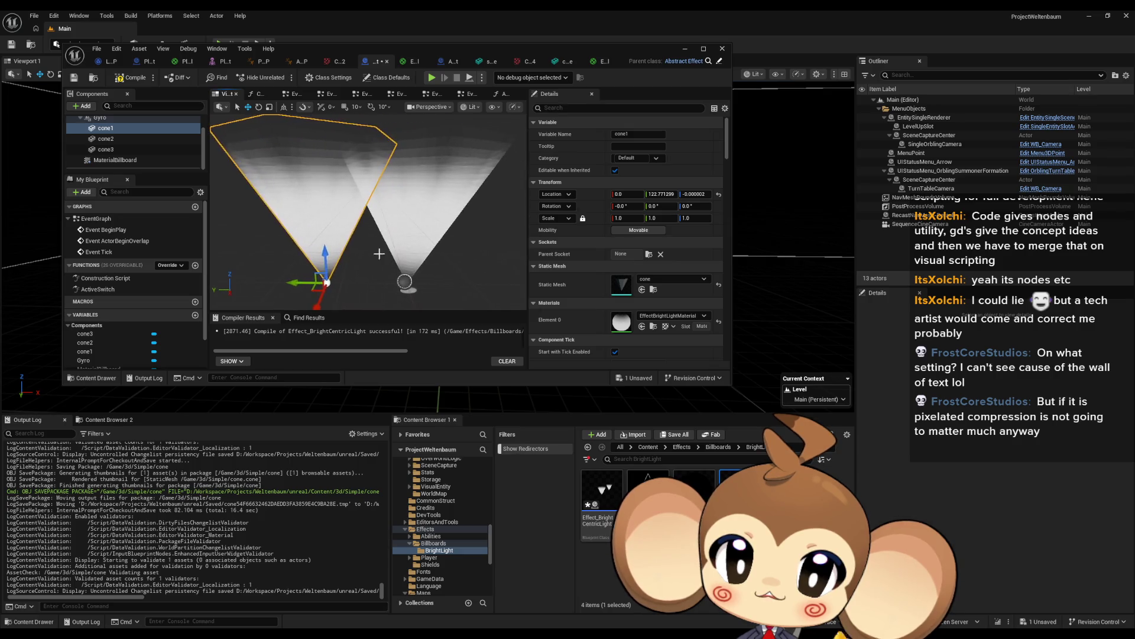
drag(292, 278, 225, 278)
scroll(368, 237, up, 5)
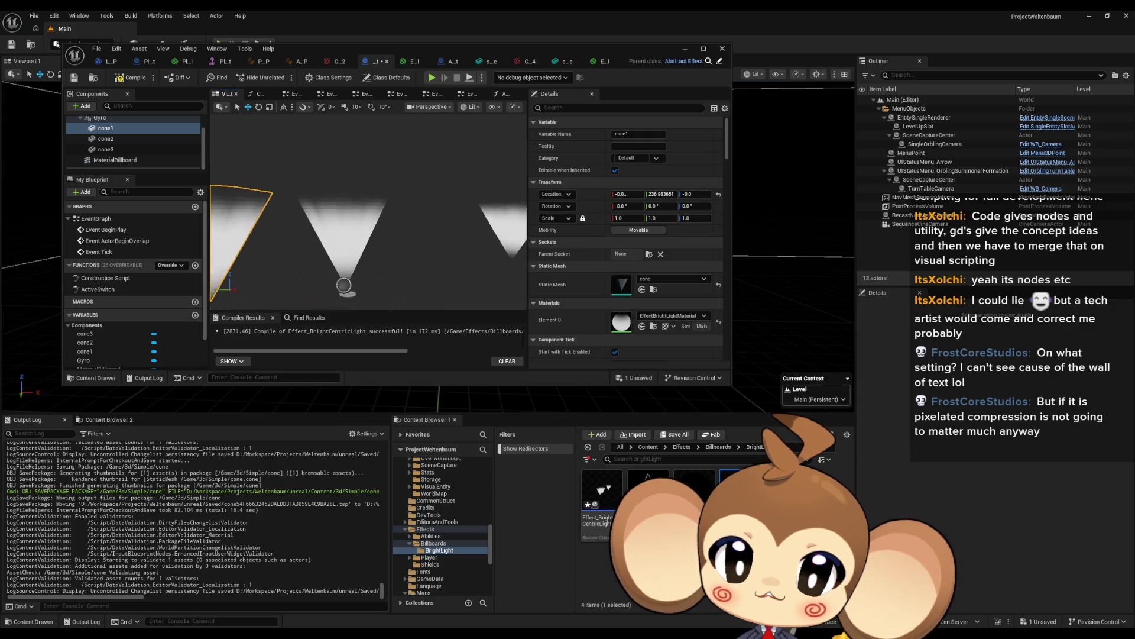
scroll(367, 236, up, 6)
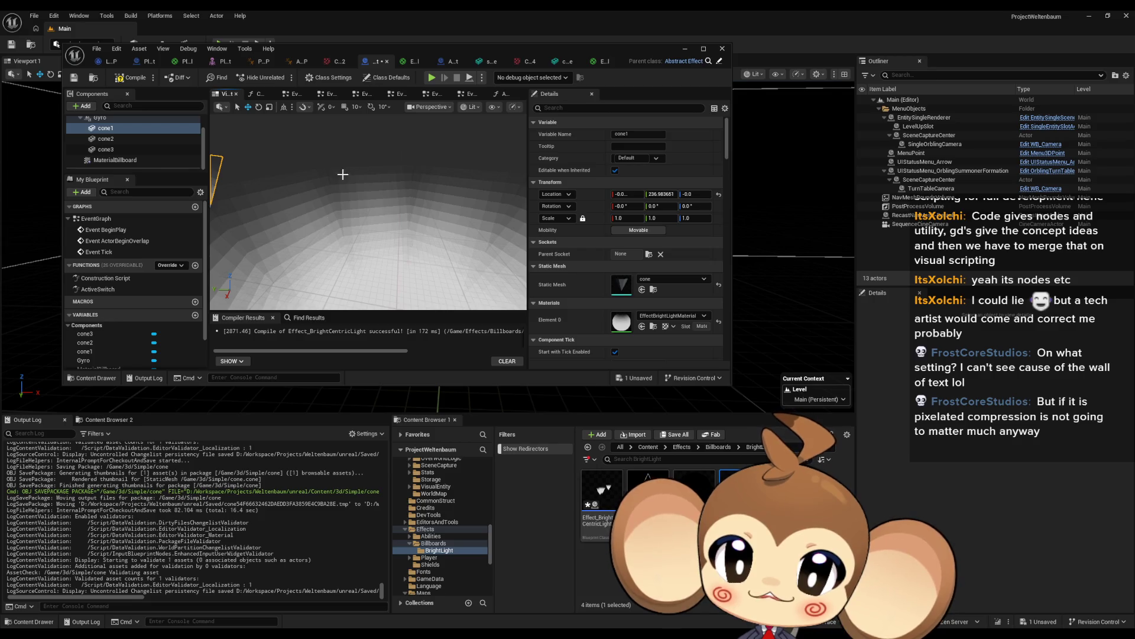
scroll(367, 237, down, 5)
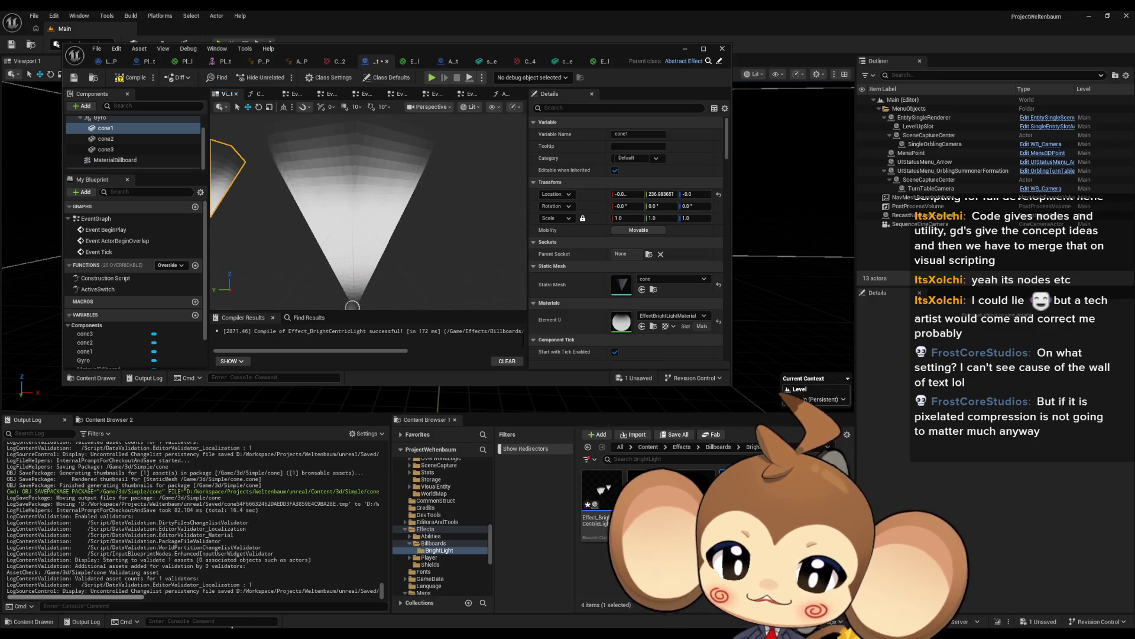
- In Blender's UV editor, box-select the top edge of the cone's triangular UV face
key(alt+Tab)
scroll(328, 226, down, 3)
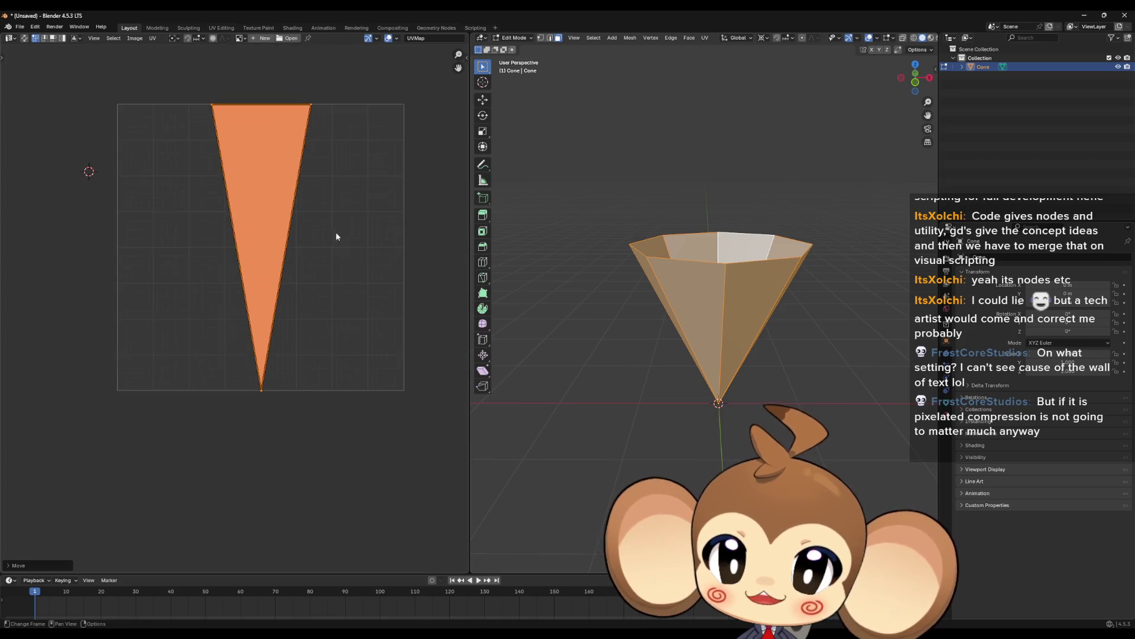
right_click(326, 193)
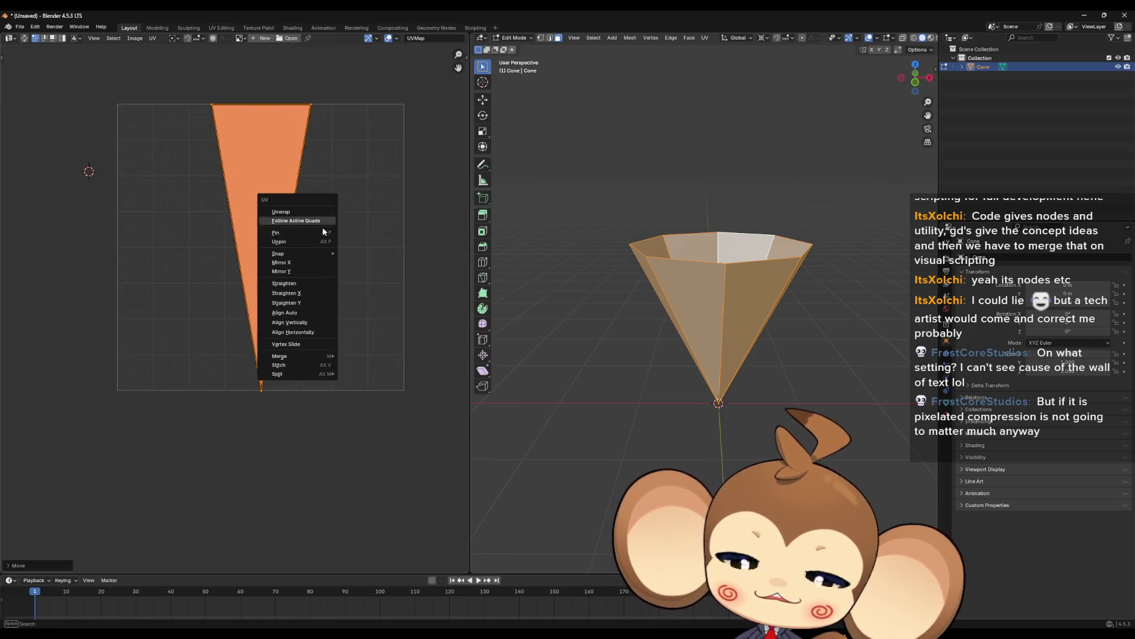
scroll(348, 139, up, 2)
scroll(347, 144, up, 3)
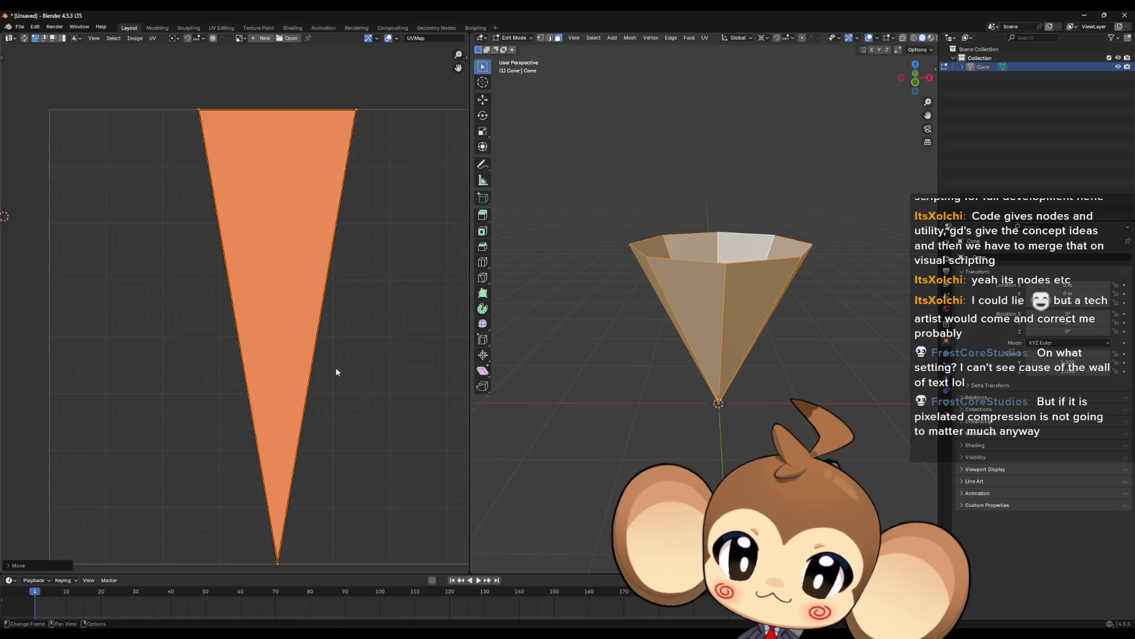
scroll(359, 211, up, 3)
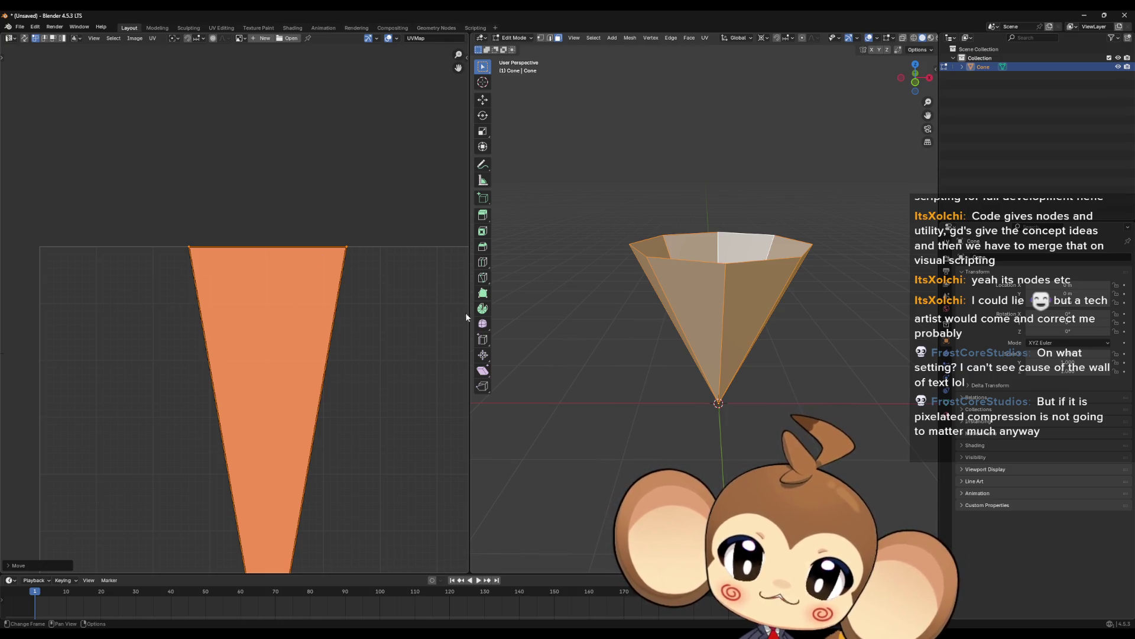
scroll(366, 324, down, 2)
scroll(228, 215, up, 4)
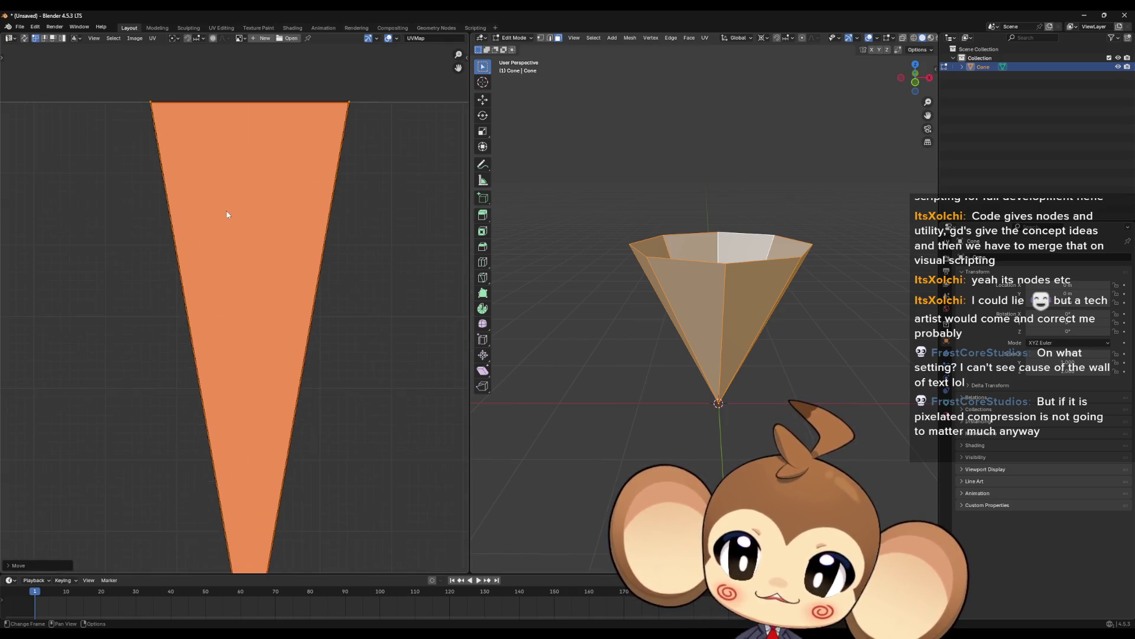
mouse_move(107, 131)
mouse_down()
mouse_move(346, 245)
mouse_move(322, 286)
mouse_up()
scroll(319, 278, down, 1)
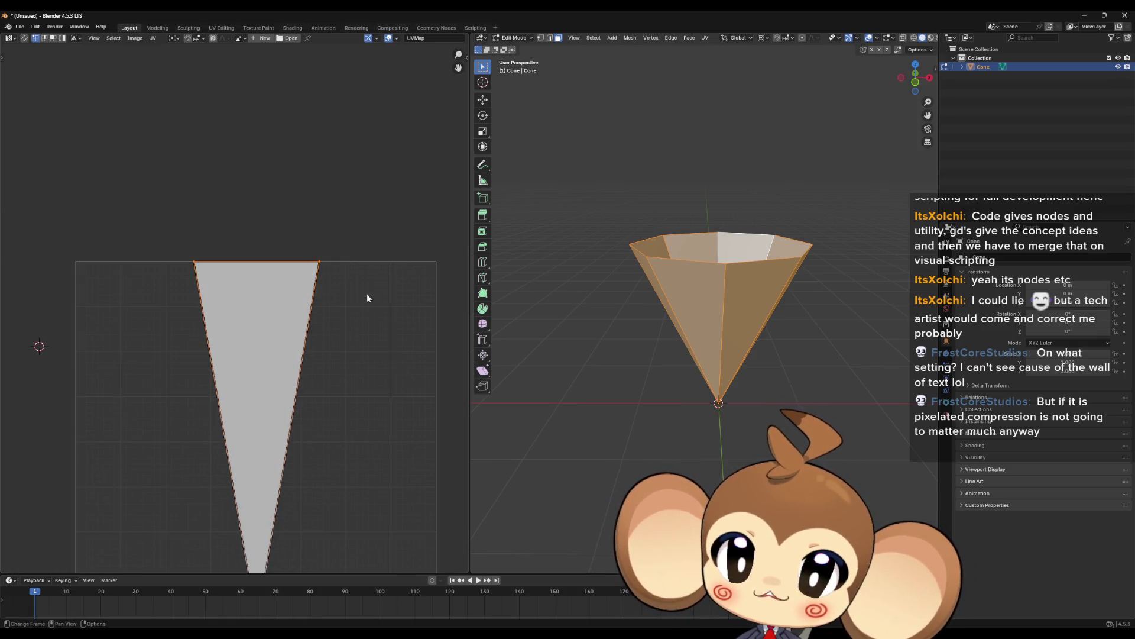
scroll(299, 283, up, 1)
- Snap the 2D cursor to that edge, scale the face thin along X, then shrink it uniformly
key(shift+s)
click(321, 338)
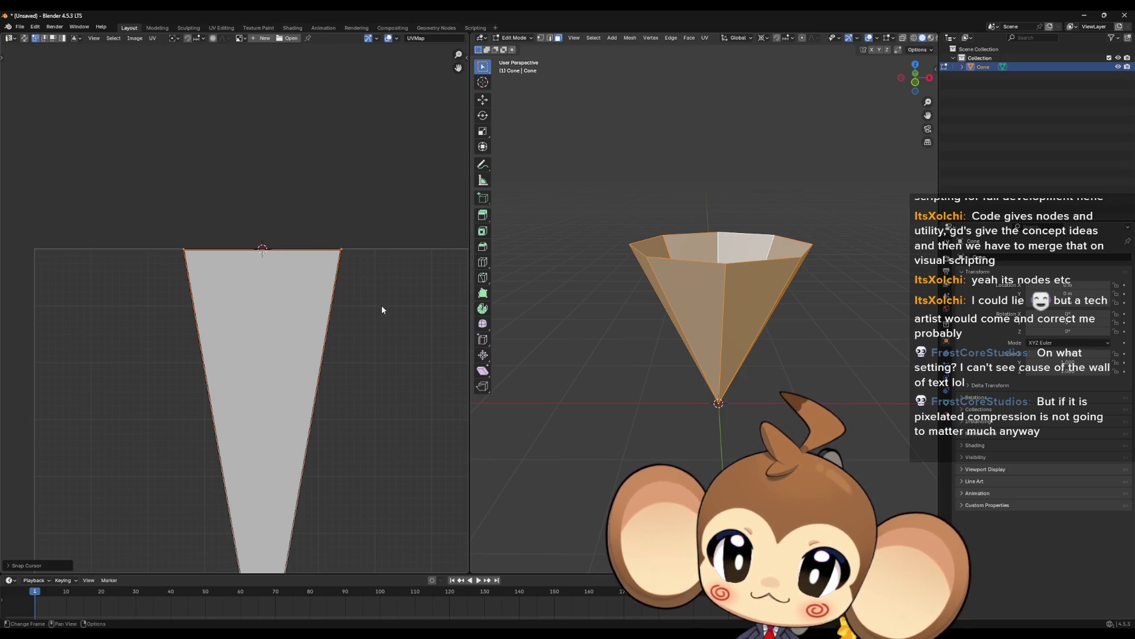
key(s)
key(x)
click(282, 241)
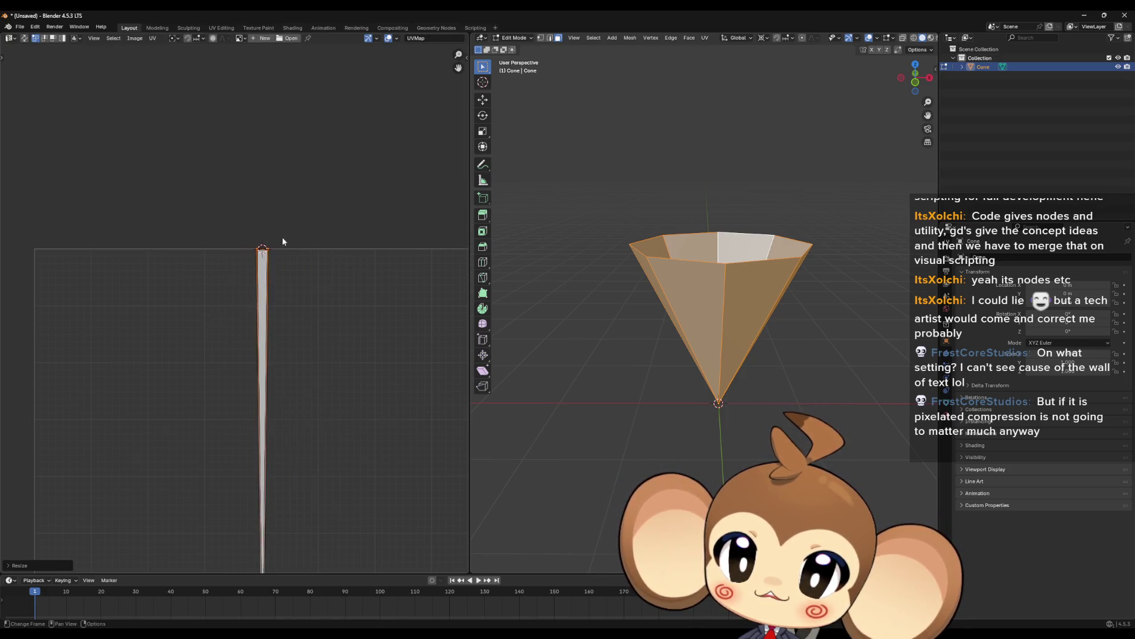
scroll(319, 284, up, 5)
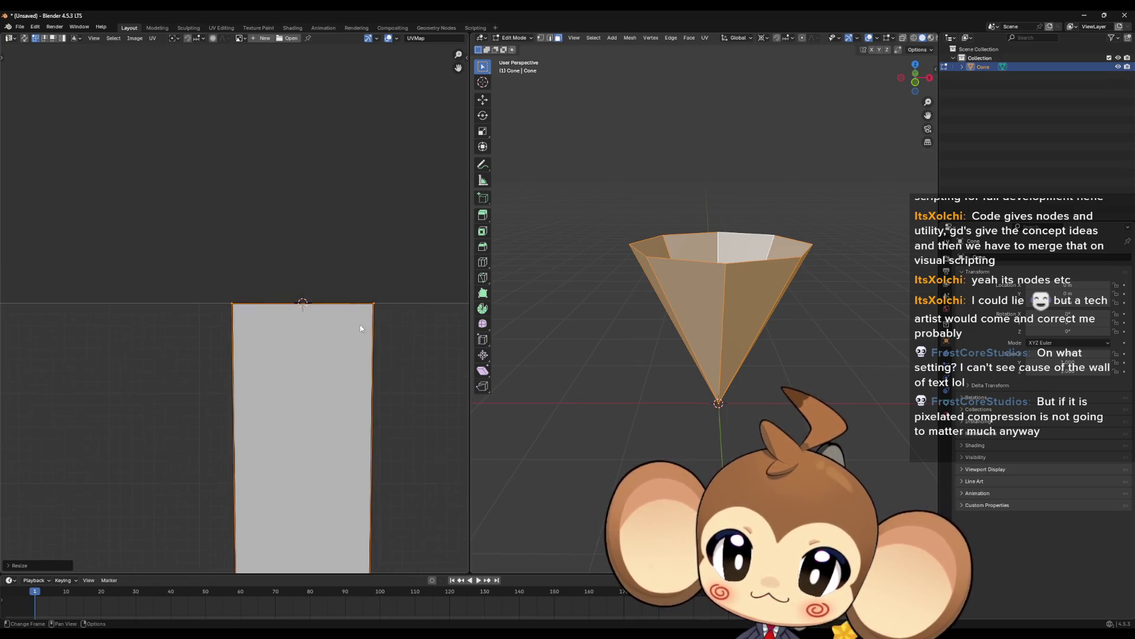
key(s)
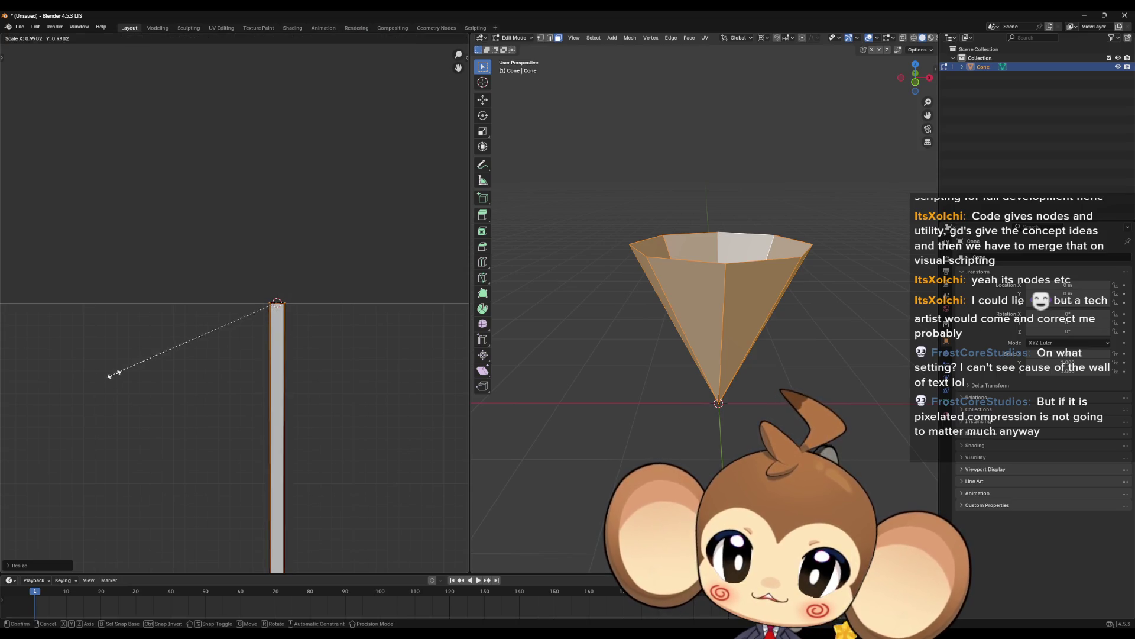
click(246, 296)
- Export the cone as cone.fbx through File > Export > FBX, then minimize Blender
click(20, 27)
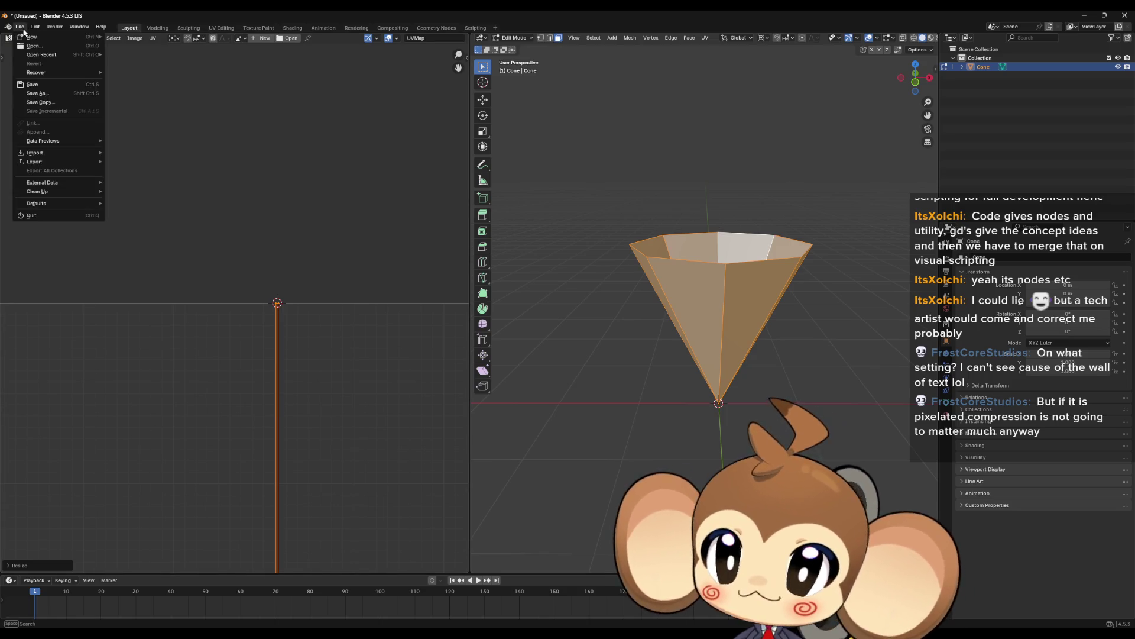
mouse_move(52, 162)
click(164, 231)
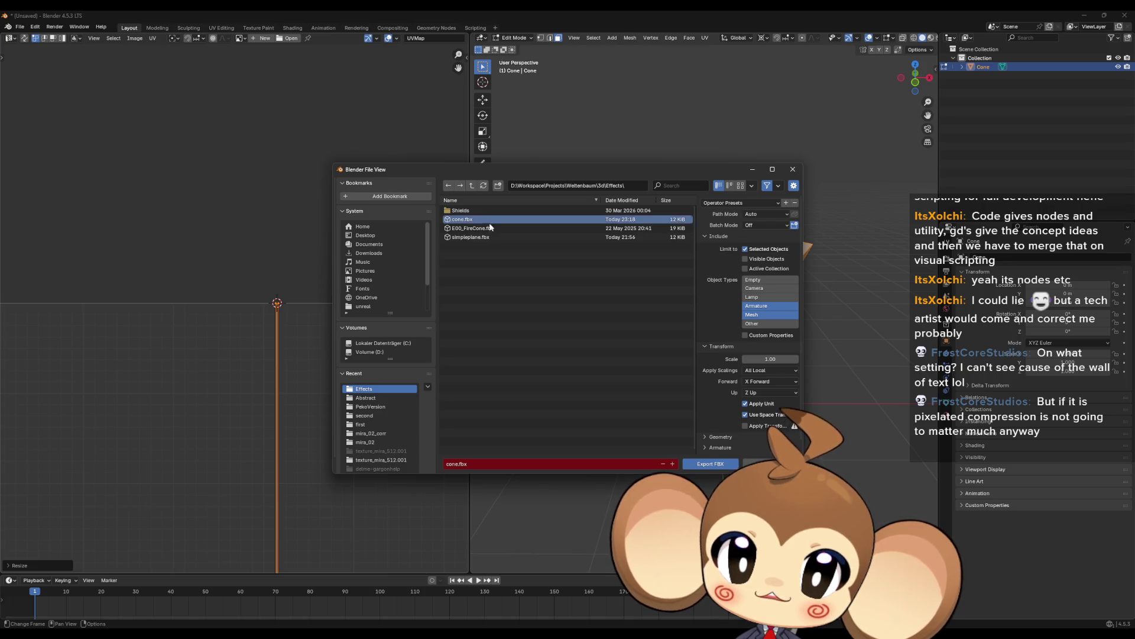
click(710, 464)
click(1084, 15)
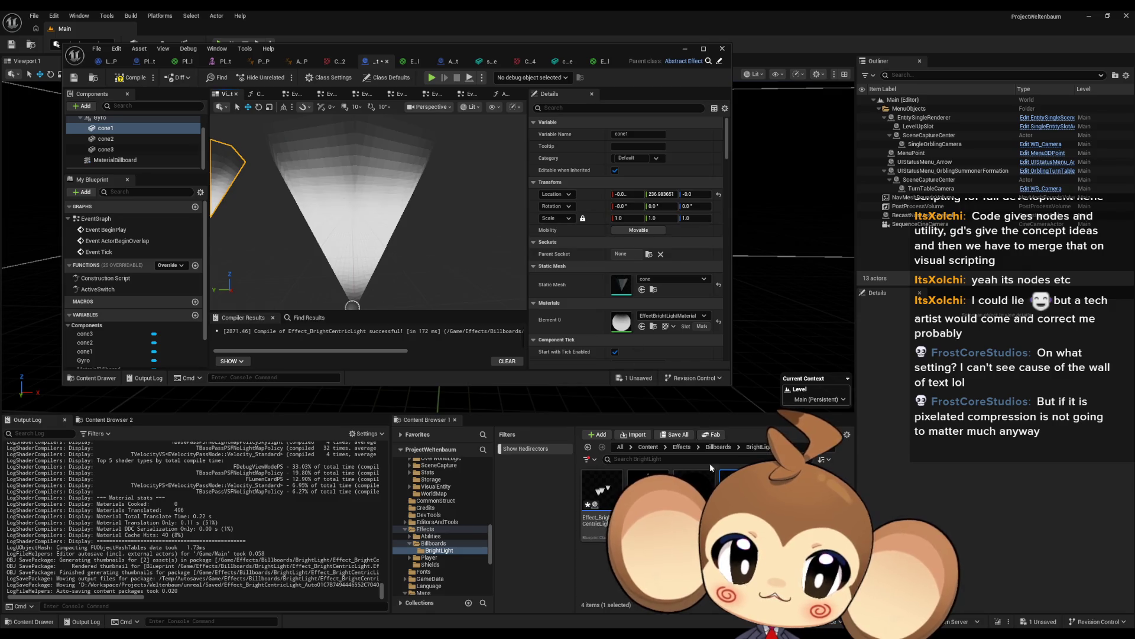
- Browse to the cone mesh asset, reimport it from cone.fbx, and view the updated cones
click(654, 289)
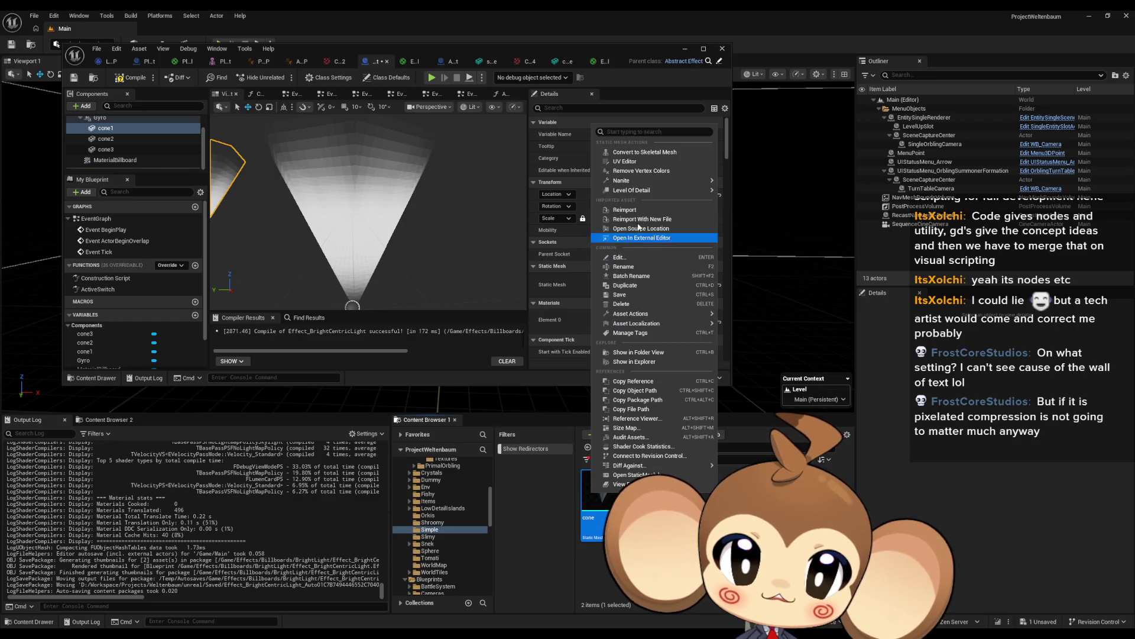
click(638, 210)
mouse_move(447, 259)
mouse_down()
mouse_move(439, 303)
mouse_move(411, 284)
mouse_move(442, 140)
mouse_up()
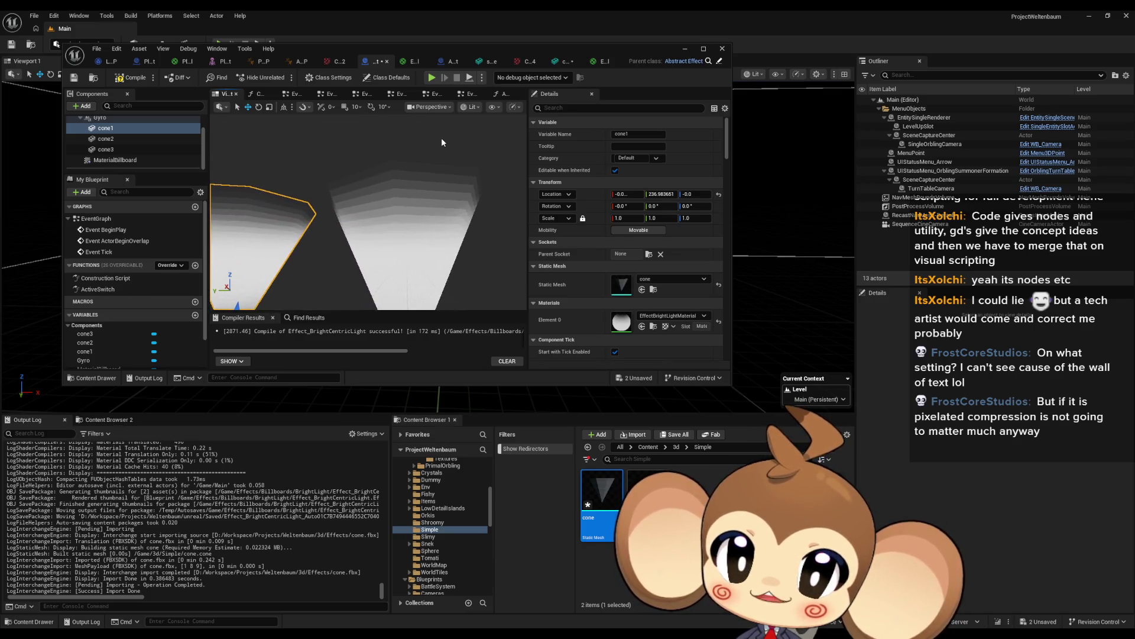
- Look over the cone material's graph and preview mesh, then briefly return to the blueprint
click(597, 61)
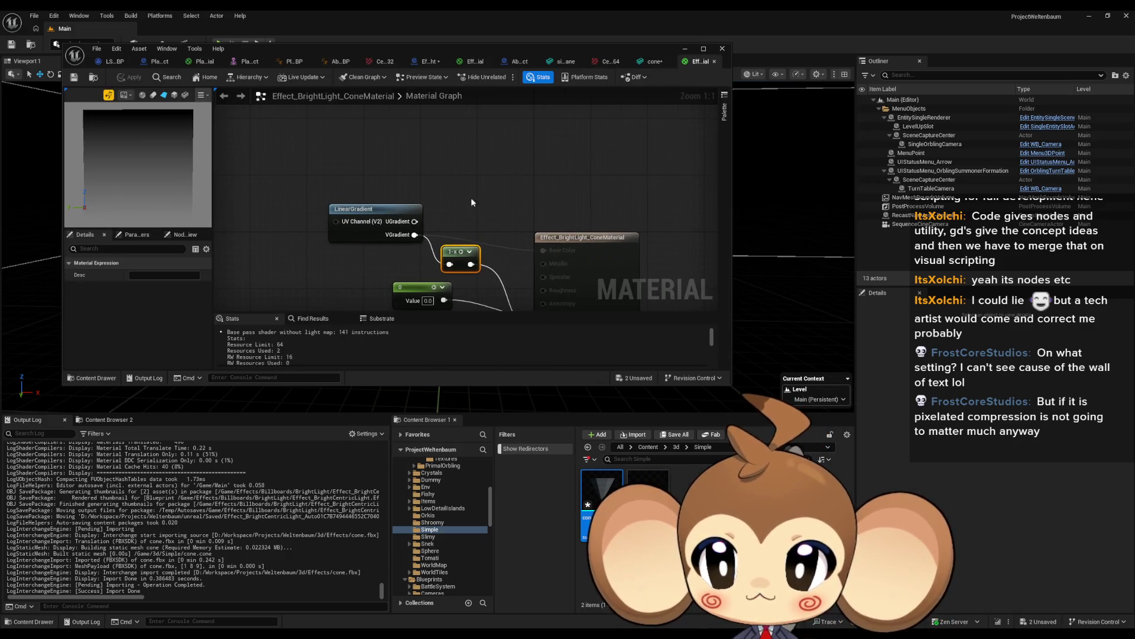
scroll(471, 202, down, 1)
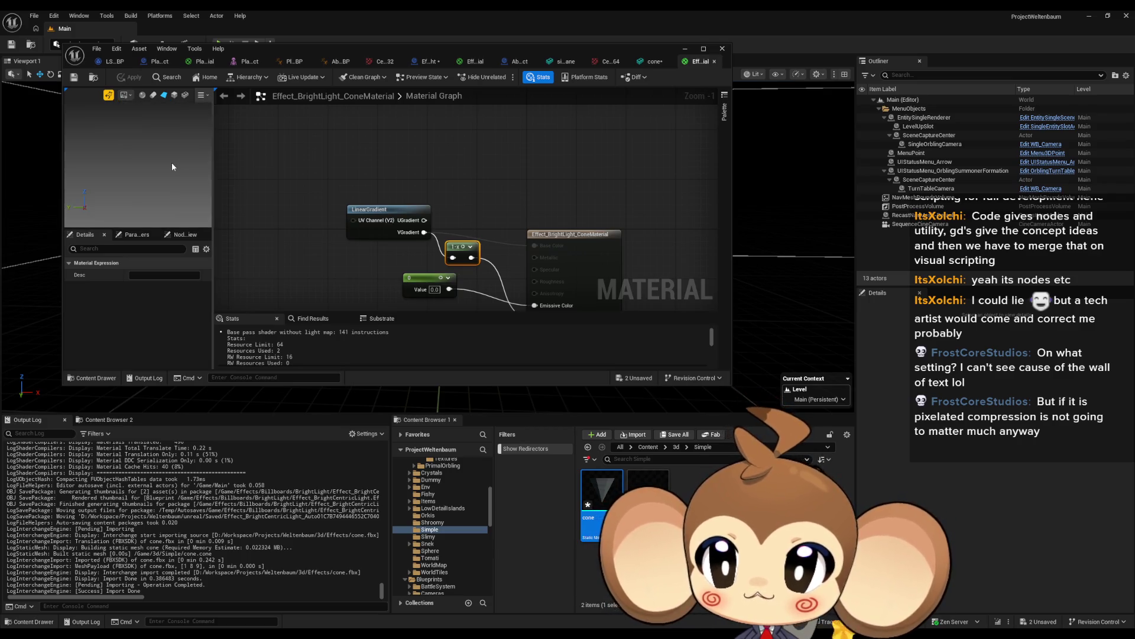
mouse_move(168, 164)
mouse_down()
mouse_move(207, 167)
mouse_move(162, 168)
mouse_up()
drag(477, 211, 434, 123)
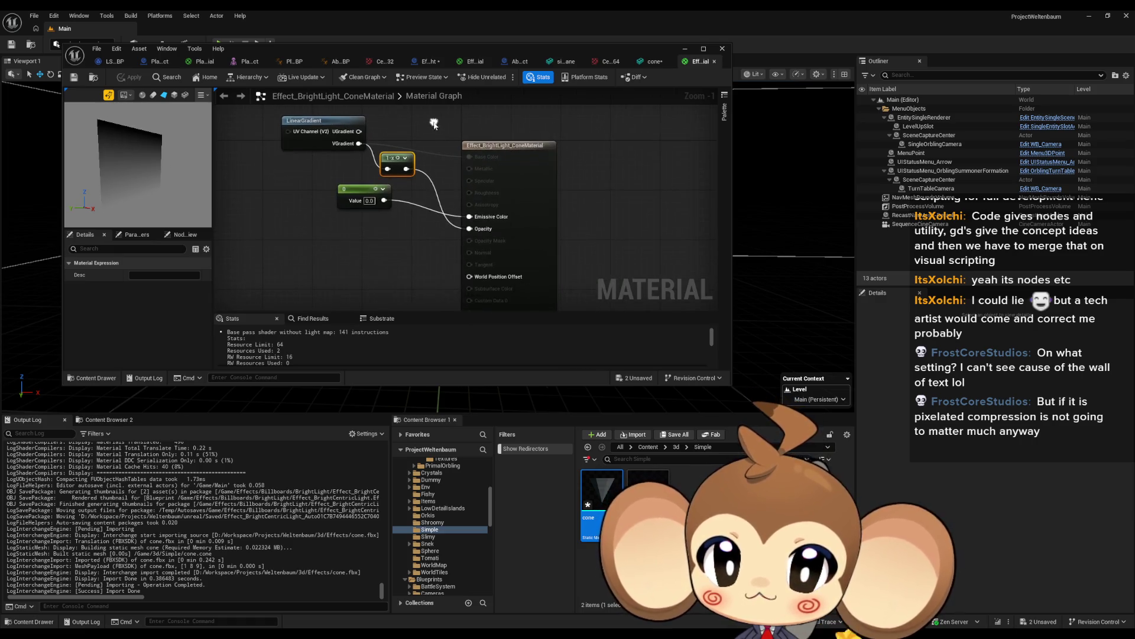
scroll(428, 192, up, 1)
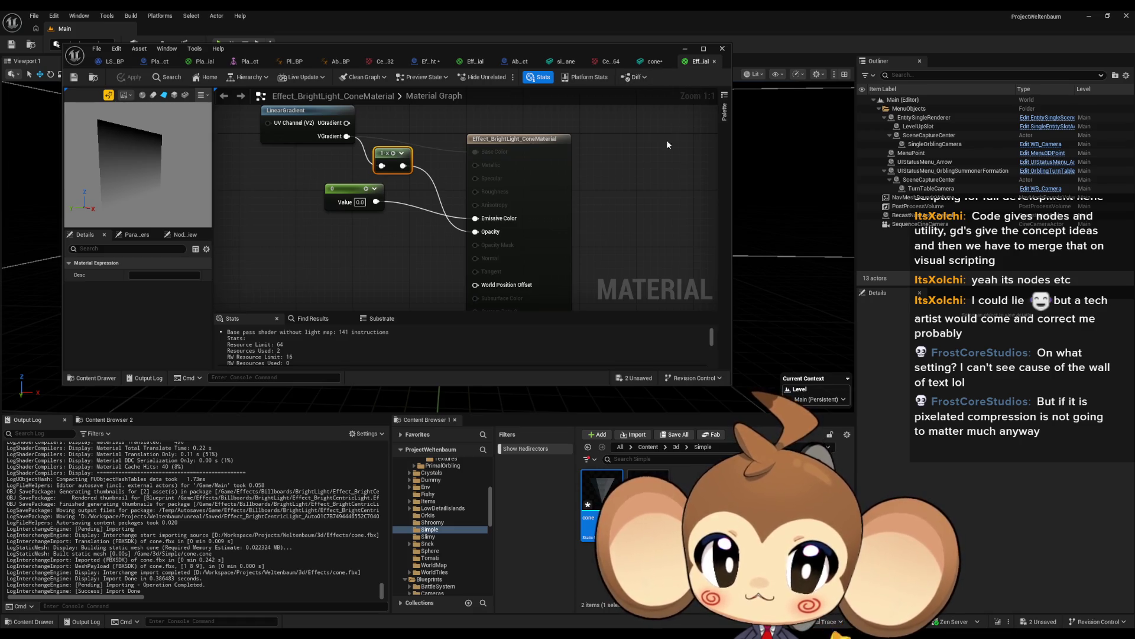
key(Home)
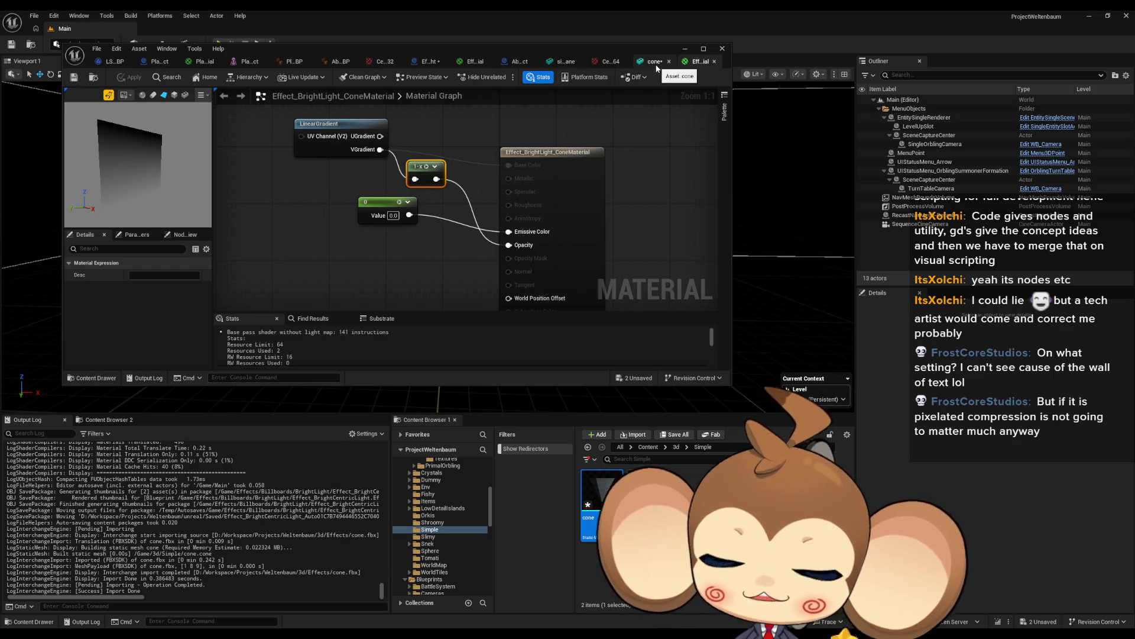
click(414, 63)
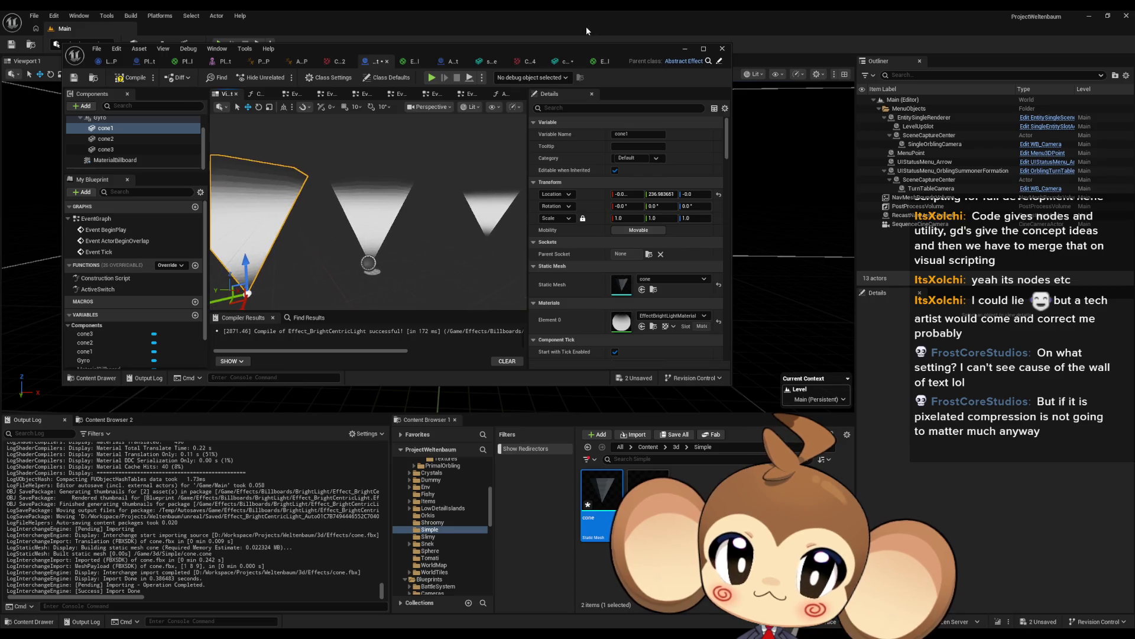
- Select the material output node and review its Translucent, Unlit, Two Sided settings in Details
click(604, 60)
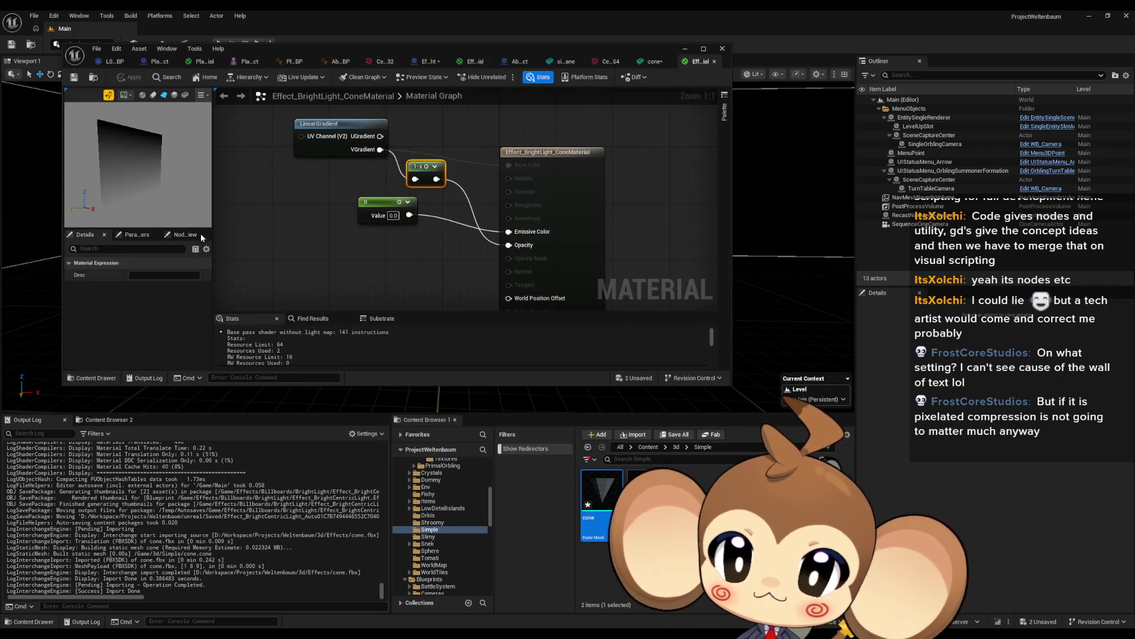
click(579, 168)
scroll(153, 310, down, 3)
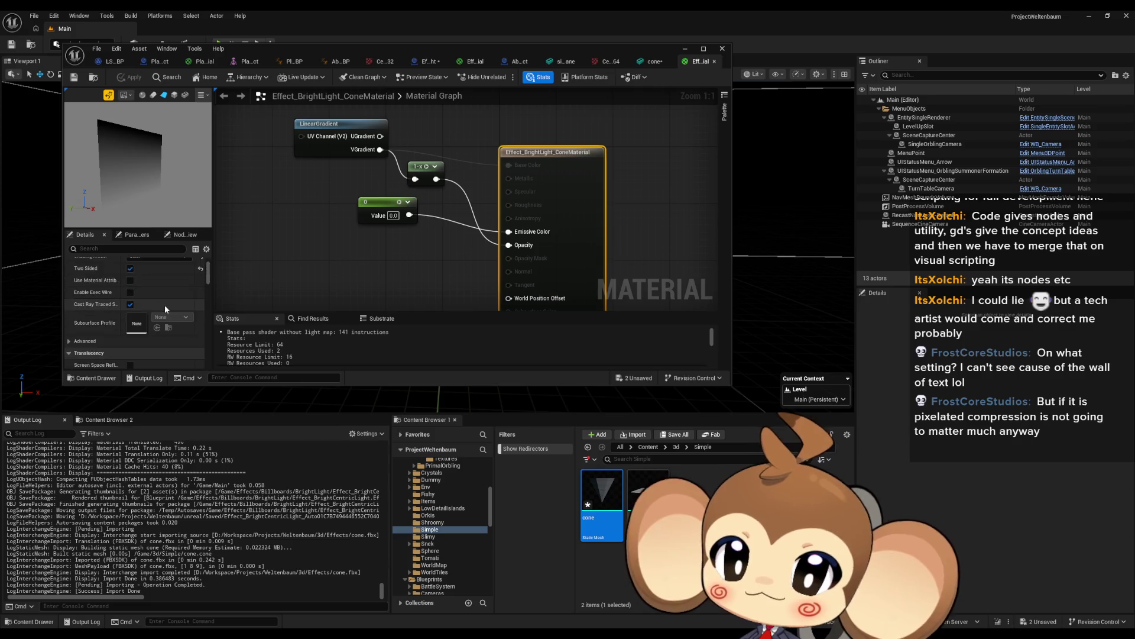
scroll(165, 304, down, 10)
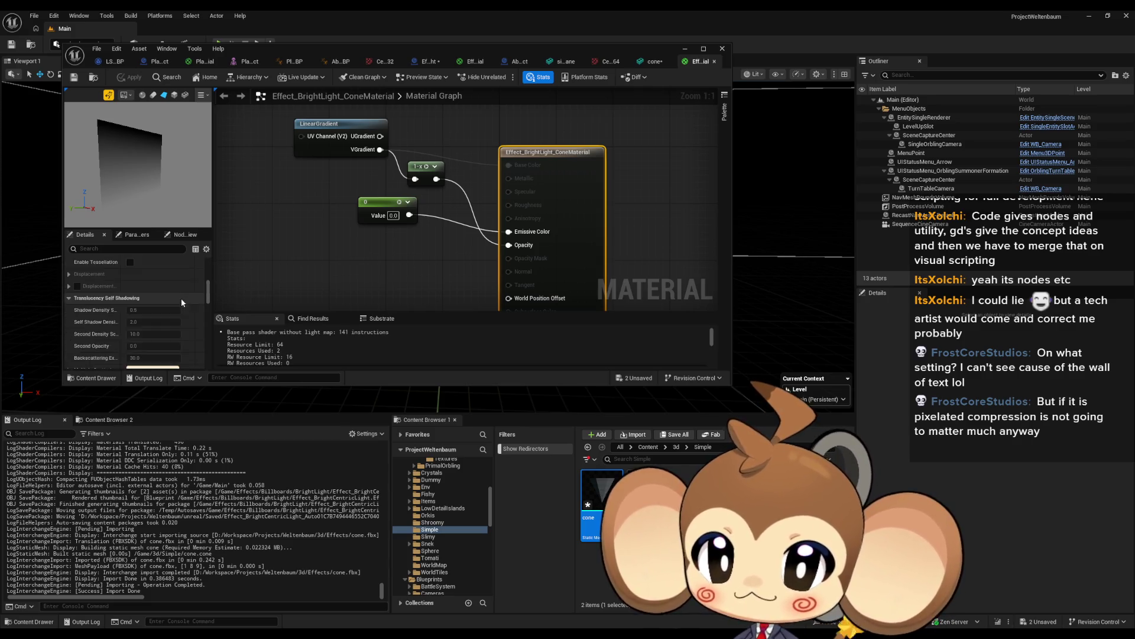
scroll(181, 298, down, 10)
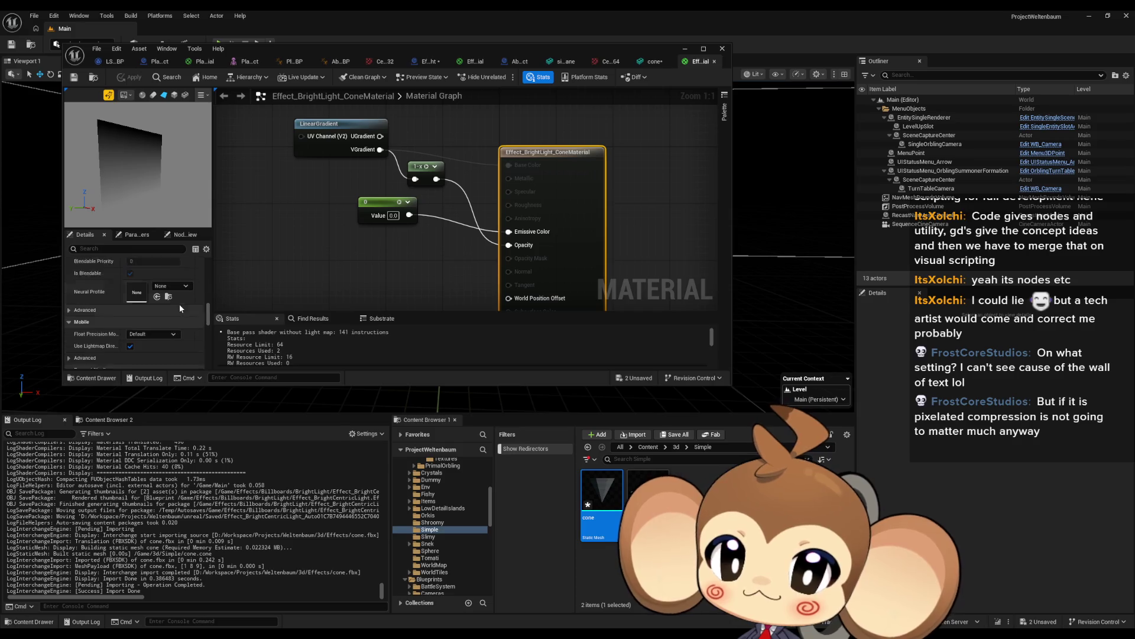
scroll(179, 304, down, 5)
scroll(177, 310, down, 3)
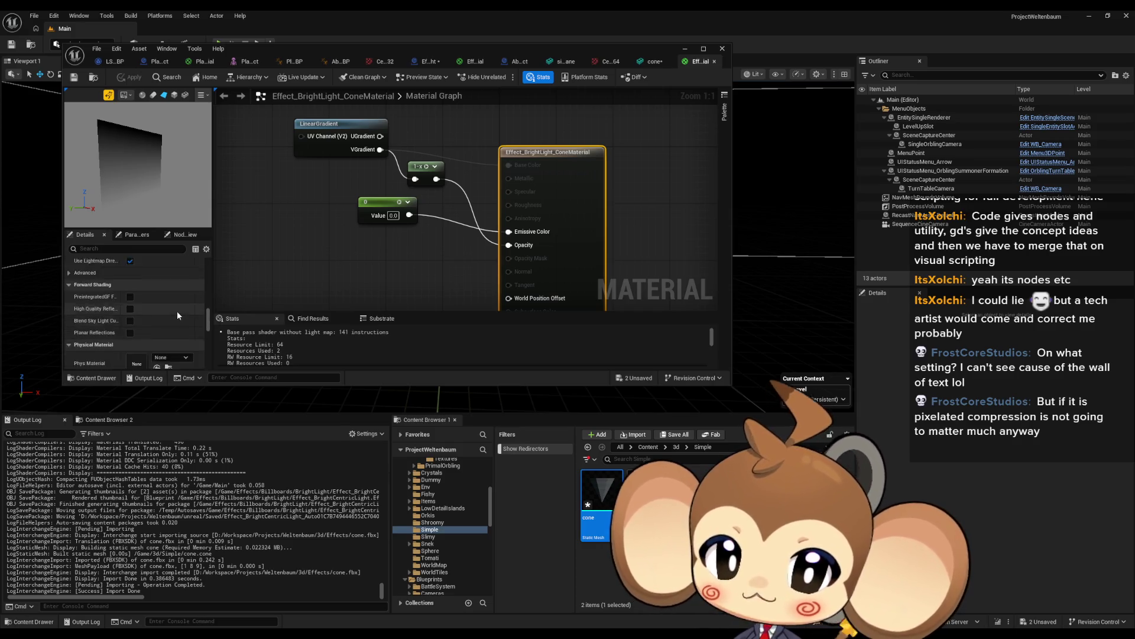
scroll(175, 310, down, 2)
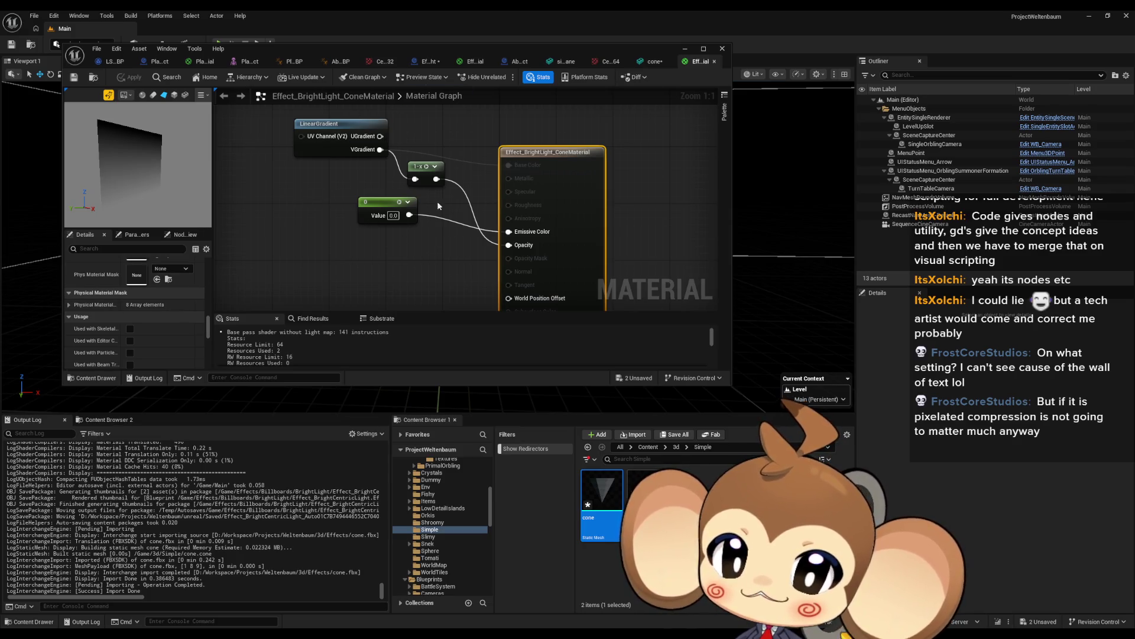
scroll(87, 327, down, 10)
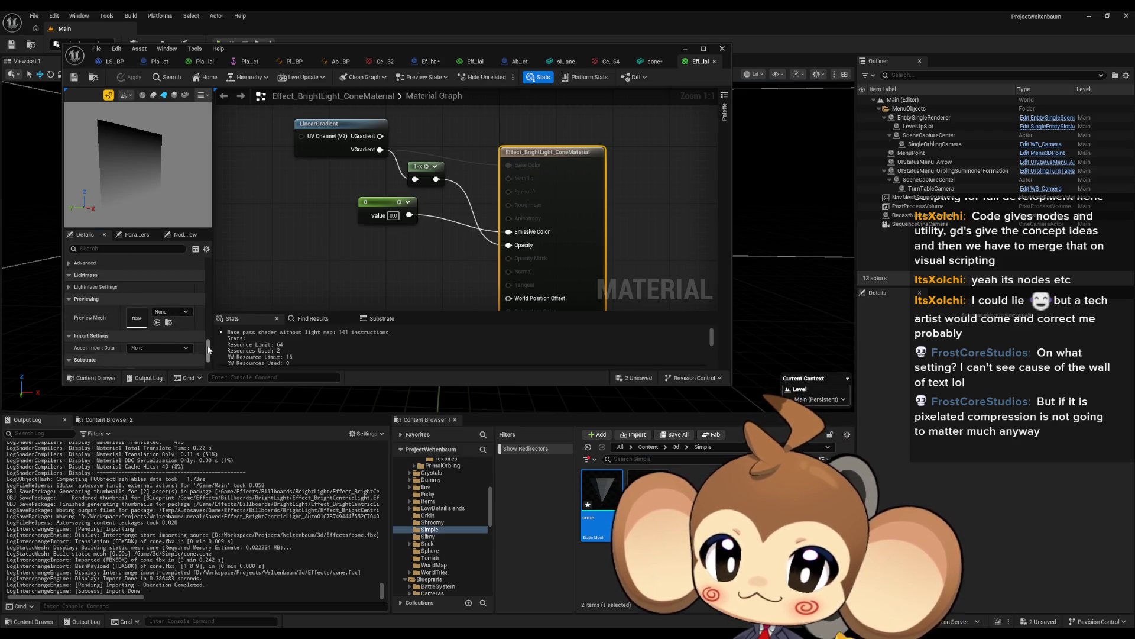
mouse_move(208, 350)
mouse_down()
mouse_move(201, 375)
mouse_move(218, 255)
mouse_up()
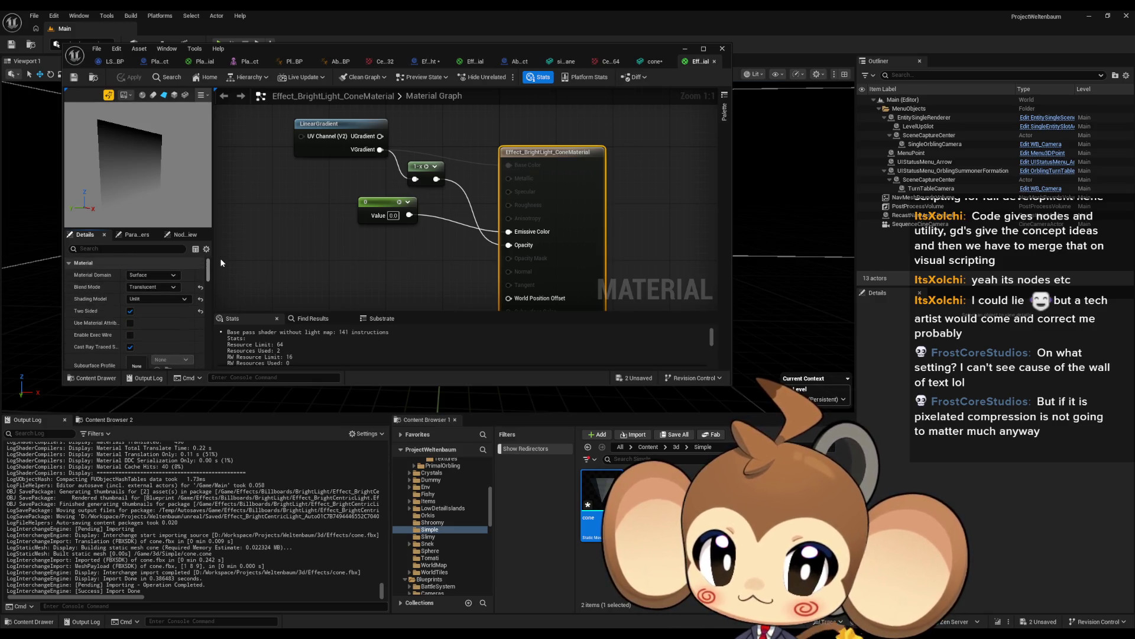
drag(386, 146, 455, 176)
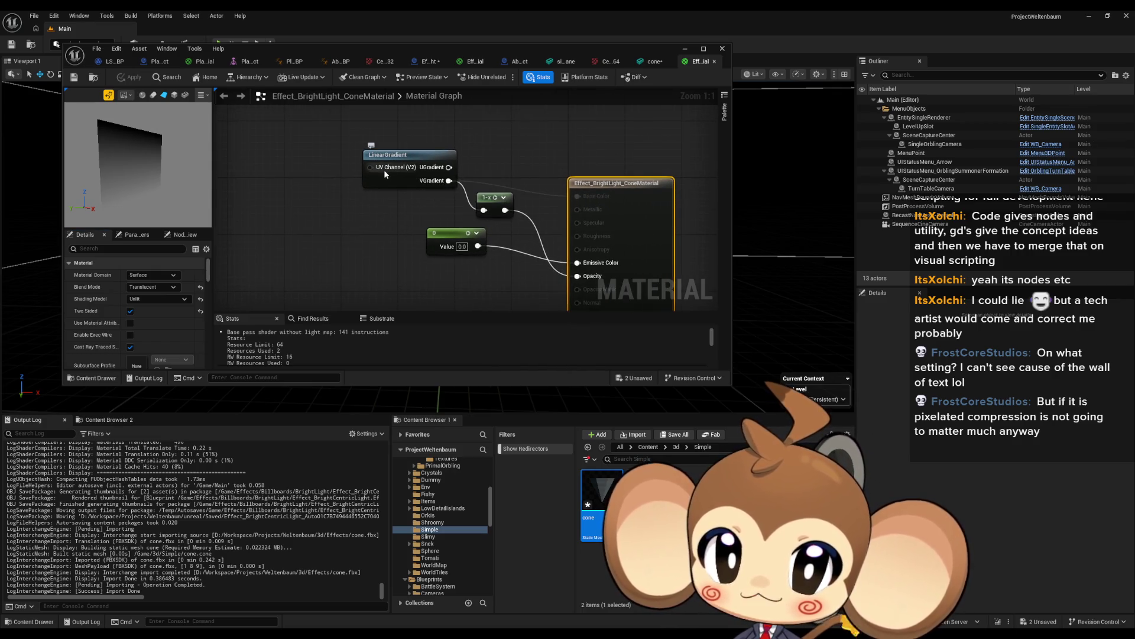
- Nudge the LinearGradient node slightly left, panning the material graph around it
drag(363, 222, 400, 240)
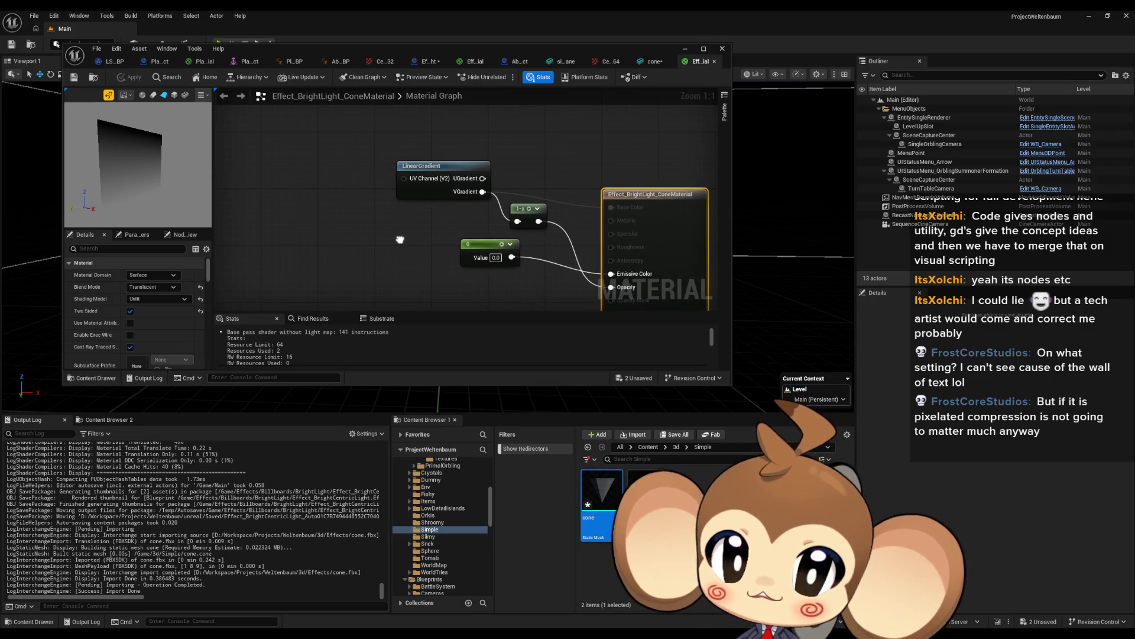
mouse_move(463, 172)
mouse_down()
mouse_move(420, 165)
mouse_move(449, 174)
mouse_move(447, 196)
mouse_up()
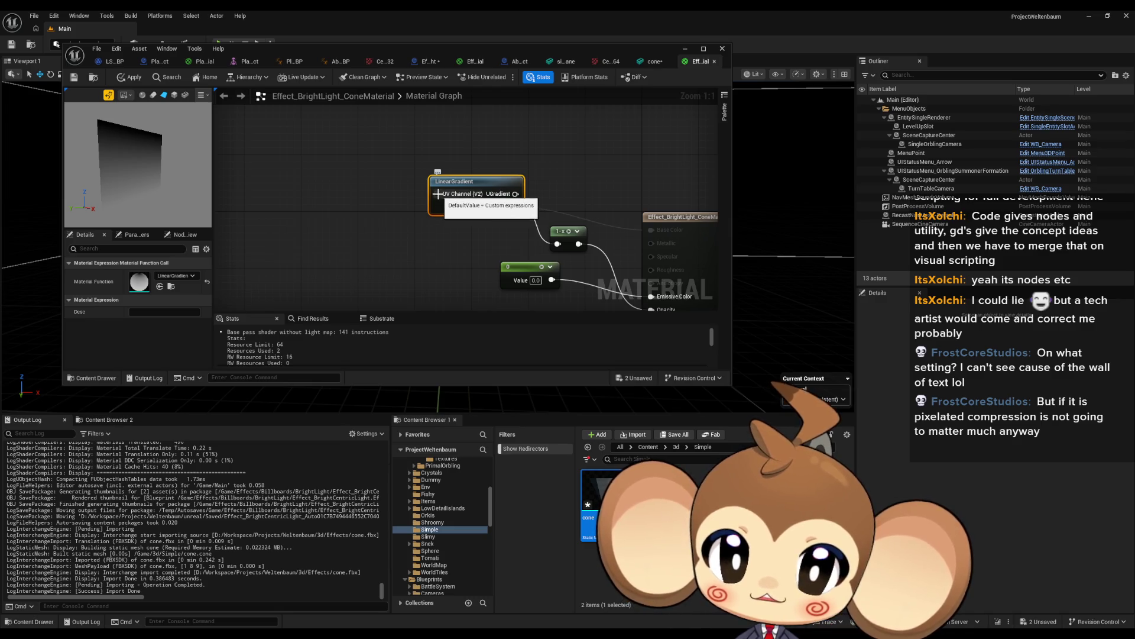
drag(443, 197, 312, 213)
mouse_move(170, 182)
mouse_down()
mouse_move(154, 182)
mouse_move(178, 179)
mouse_up()
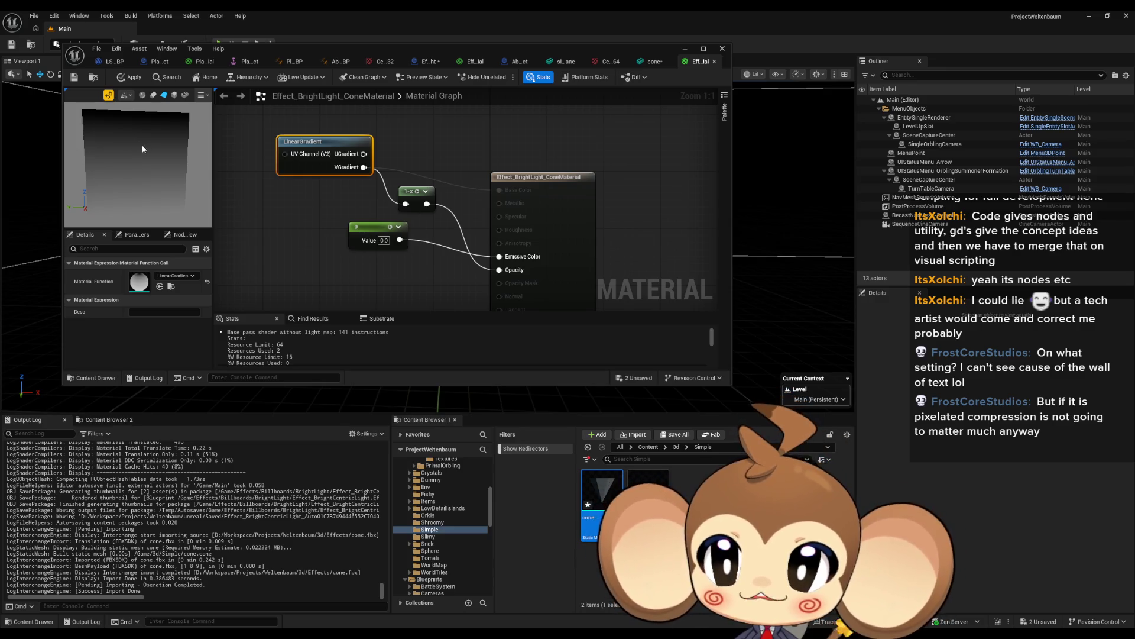
- Preview the gradient material on the sphere and cube shapes, orbiting to inspect it
mouse_move(142, 148)
mouse_down()
mouse_move(146, 158)
mouse_move(153, 130)
mouse_move(175, 120)
mouse_up()
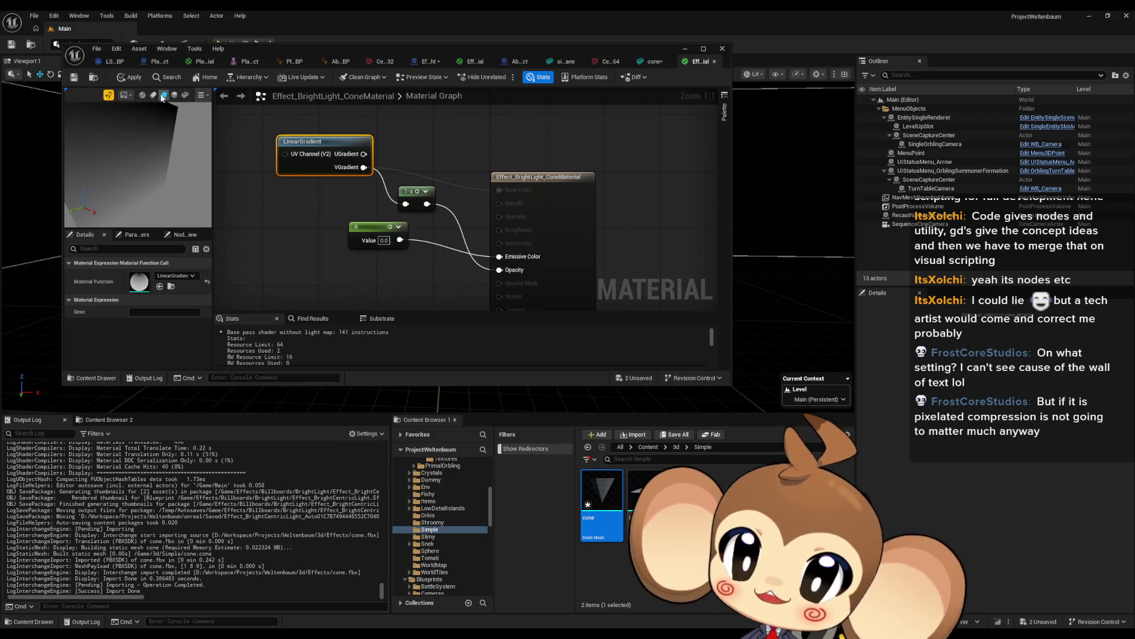
click(142, 95)
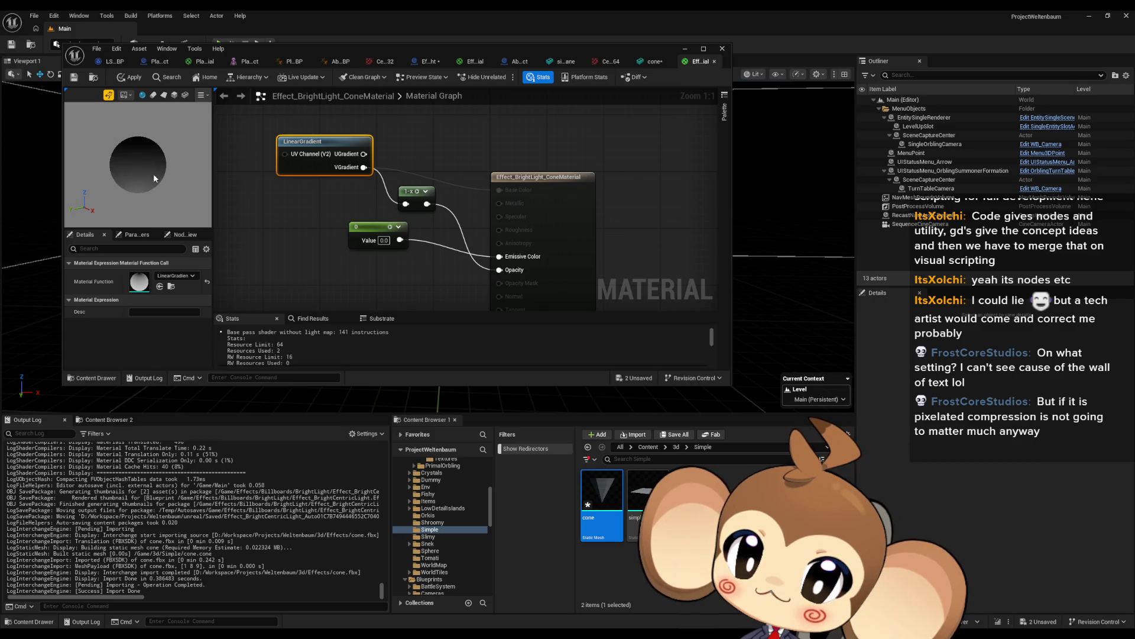
scroll(156, 179, up, 5)
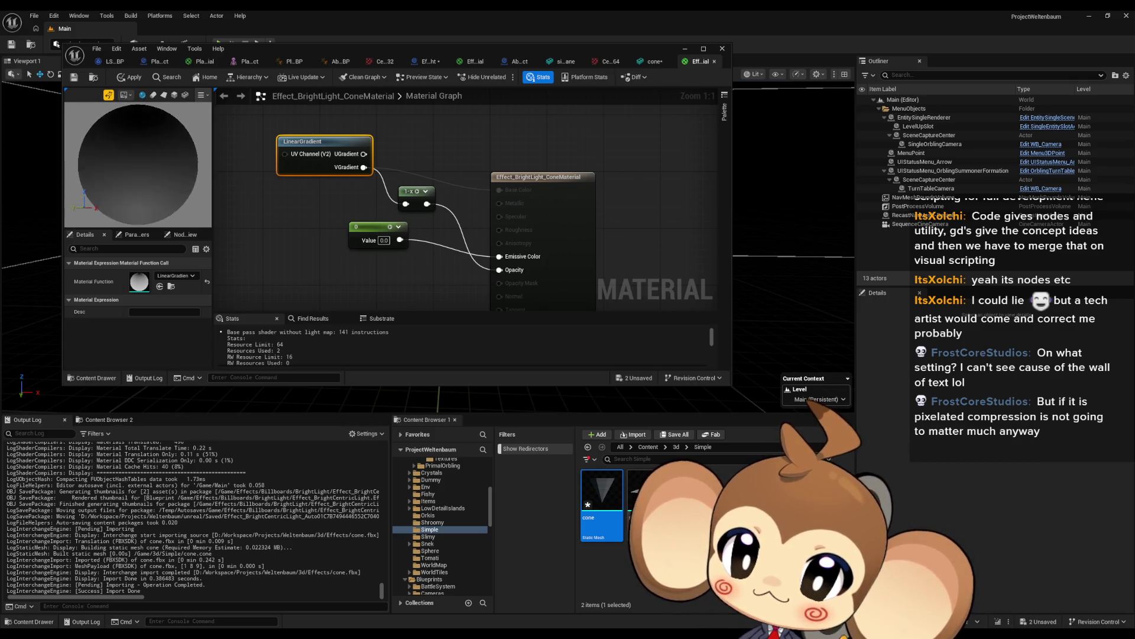
click(174, 96)
scroll(158, 157, down, 3)
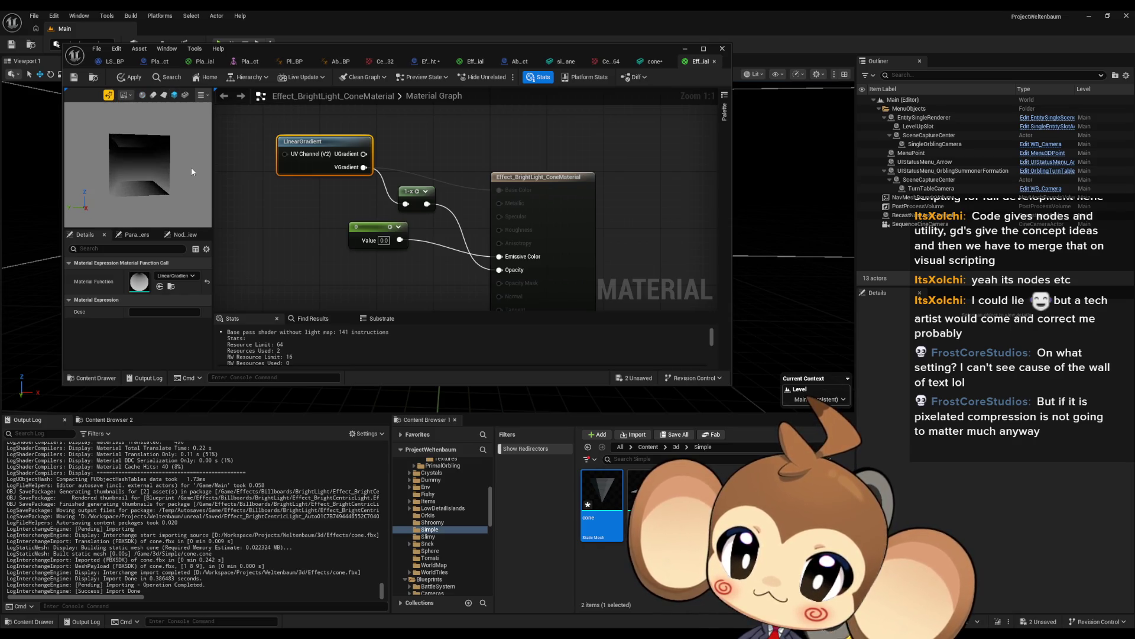
mouse_move(172, 172)
mouse_down()
mouse_move(130, 183)
mouse_move(173, 183)
mouse_move(124, 184)
mouse_move(194, 191)
mouse_up()
scroll(173, 183, down, 3)
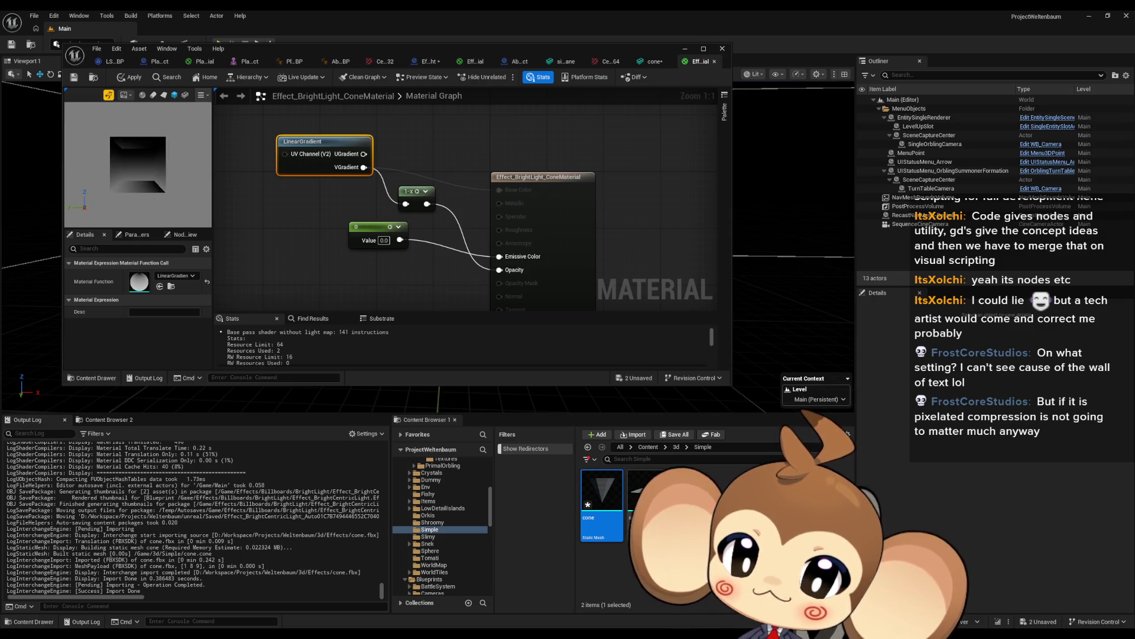
mouse_move(133, 224)
mouse_down()
mouse_move(148, 220)
mouse_move(133, 223)
mouse_up()
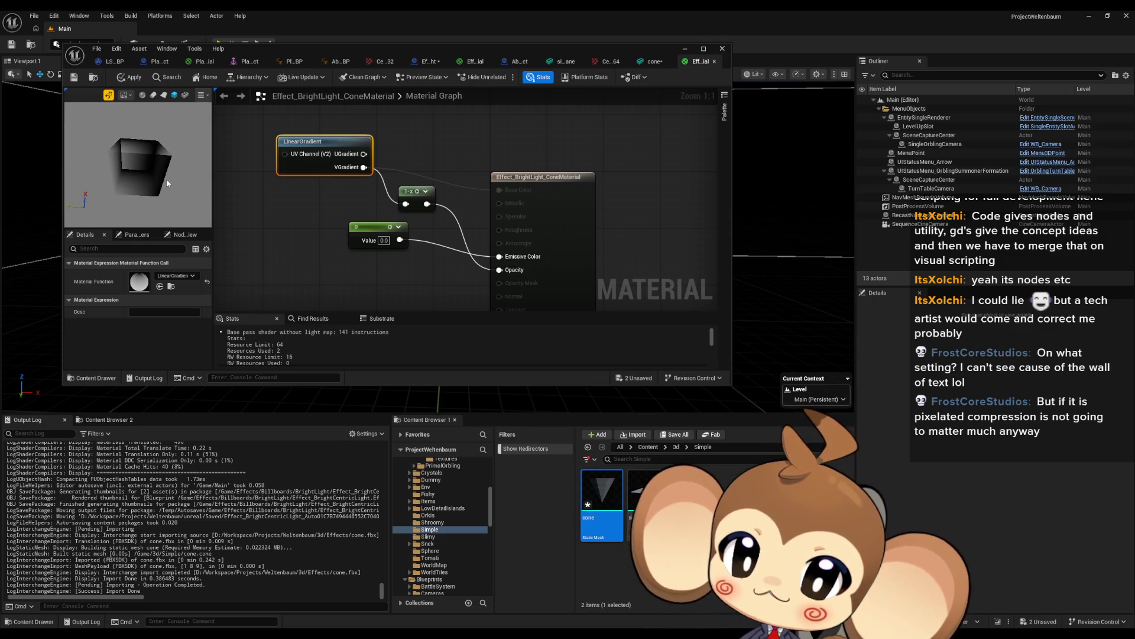
mouse_move(167, 183)
mouse_down()
mouse_move(112, 182)
mouse_move(171, 180)
mouse_move(177, 164)
mouse_up()
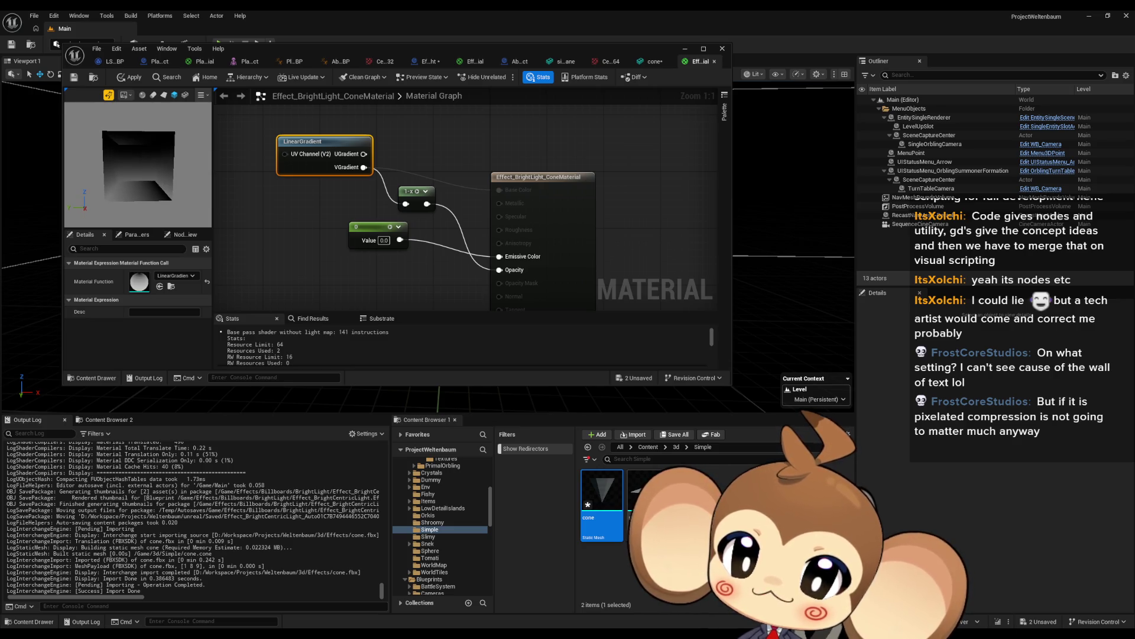
- View the material on a tilted flat plane, then deselect the LinearGradient node
click(164, 96)
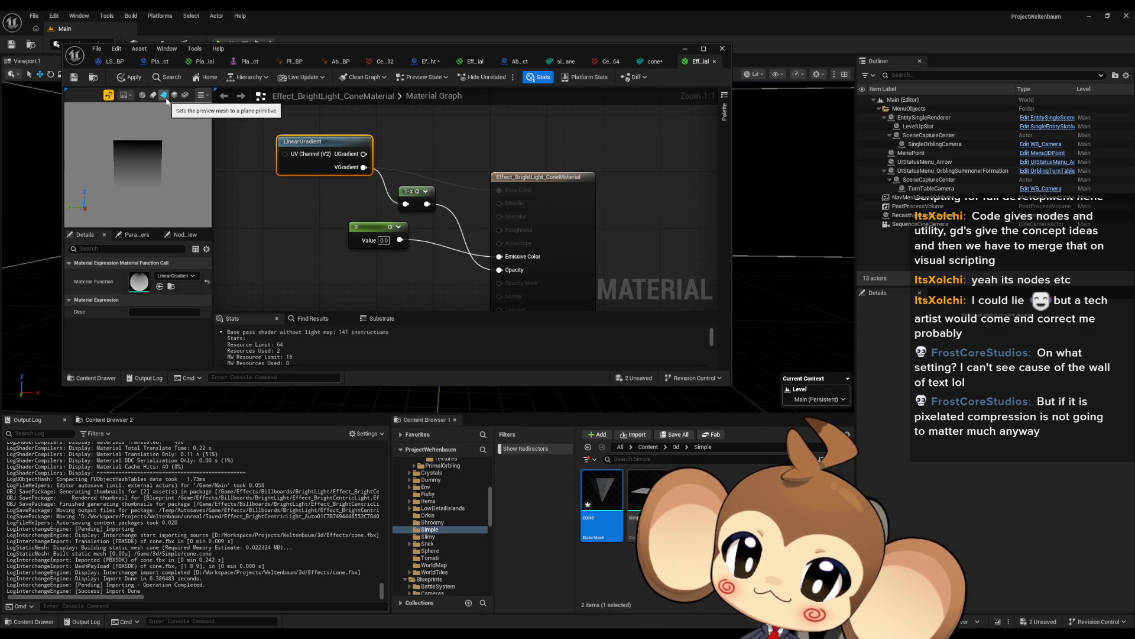
drag(158, 169, 127, 155)
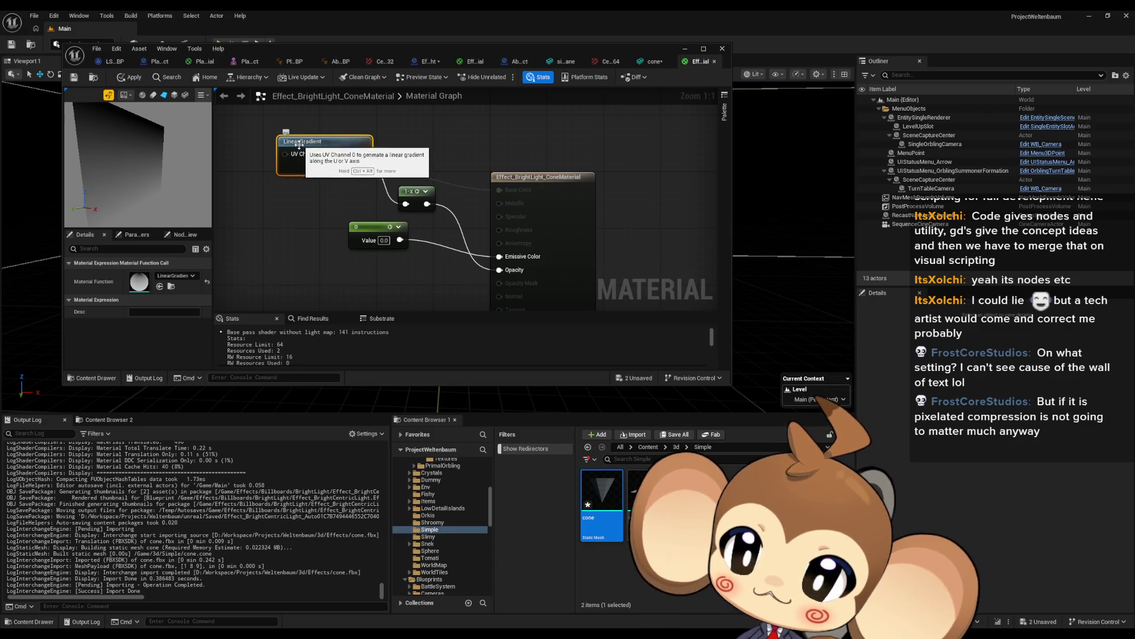
click(314, 233)
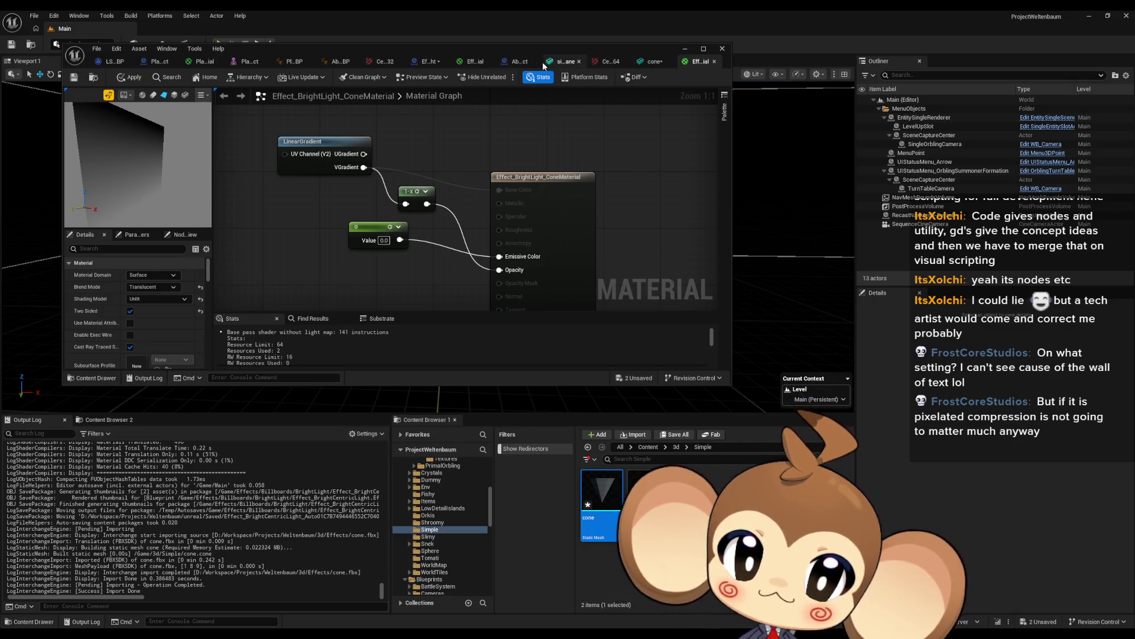
- Go to the Effect_BrightCentricLight blueprint, reframe its three cones, and open the EventGraph
click(423, 63)
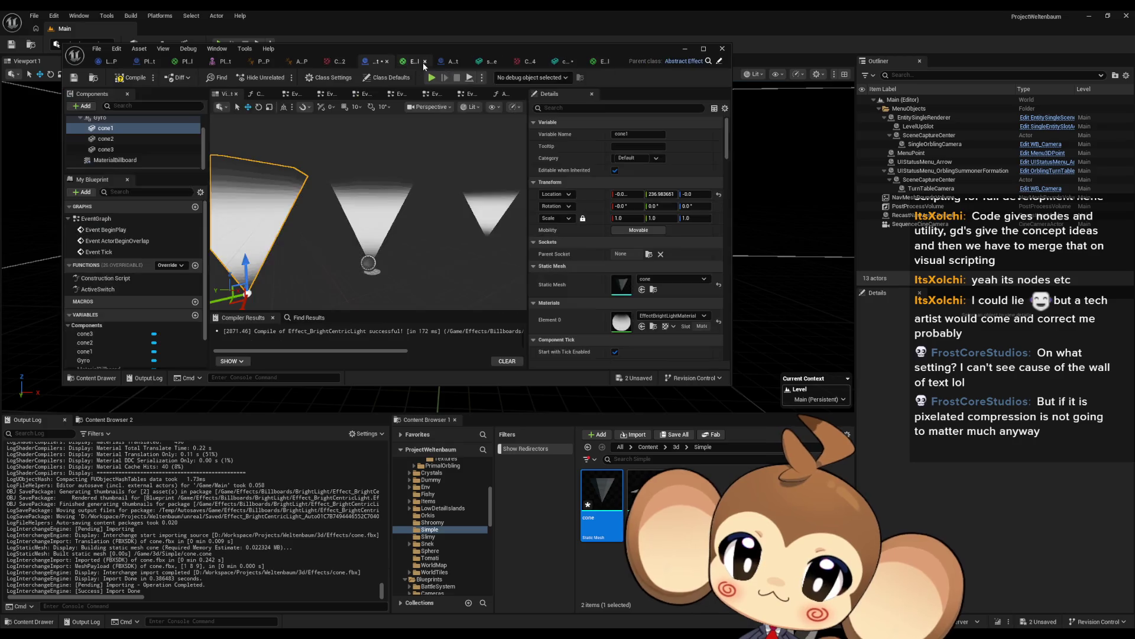
drag(402, 229, 412, 222)
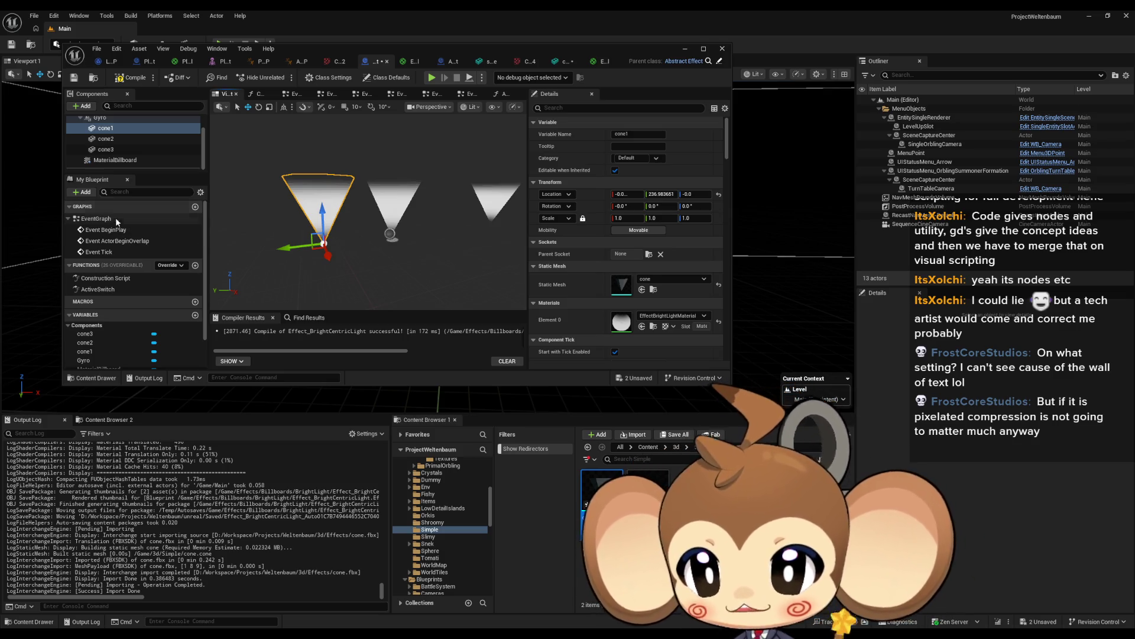
double_click(101, 219)
- Maximize the Blueprint editor window and zoom into the event graph
drag(371, 61, 477, 115)
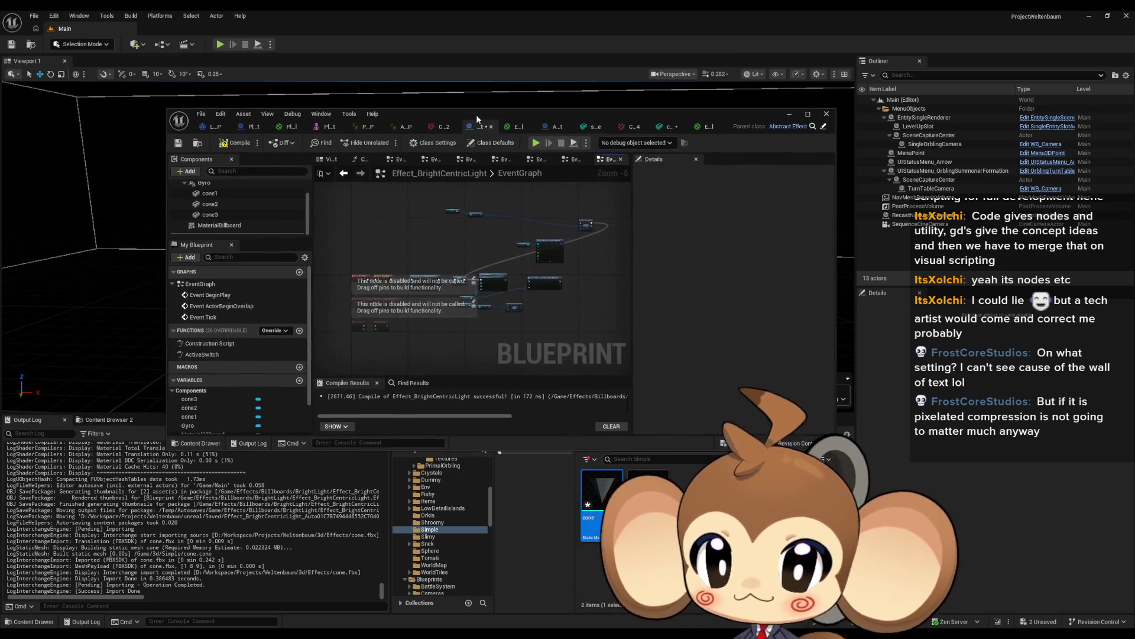
double_click(477, 115)
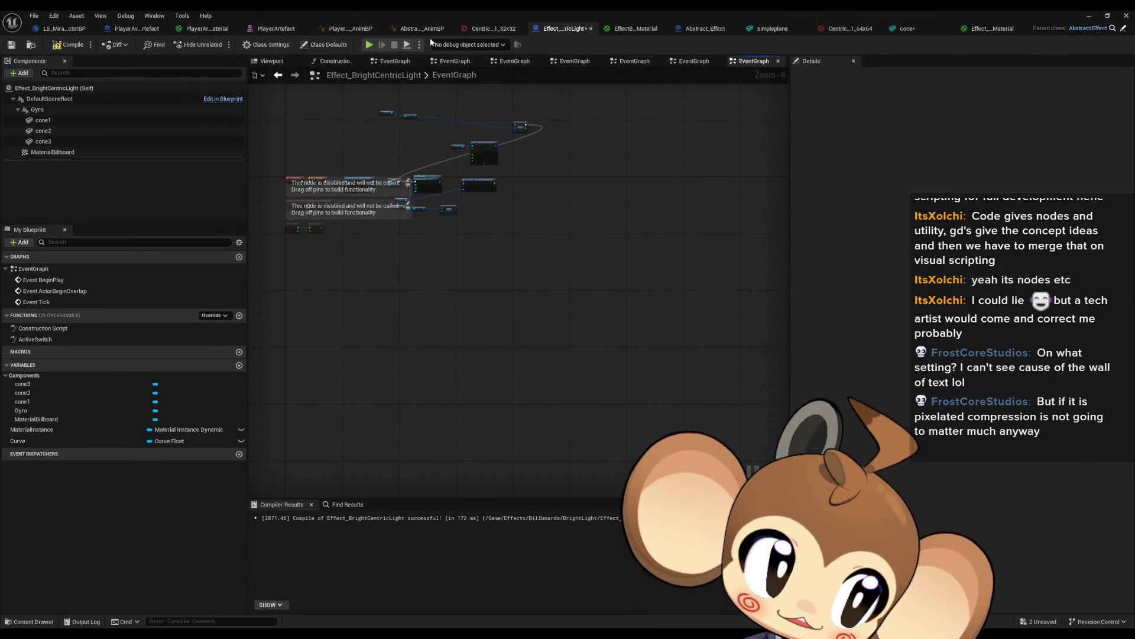
scroll(349, 201, up, 4)
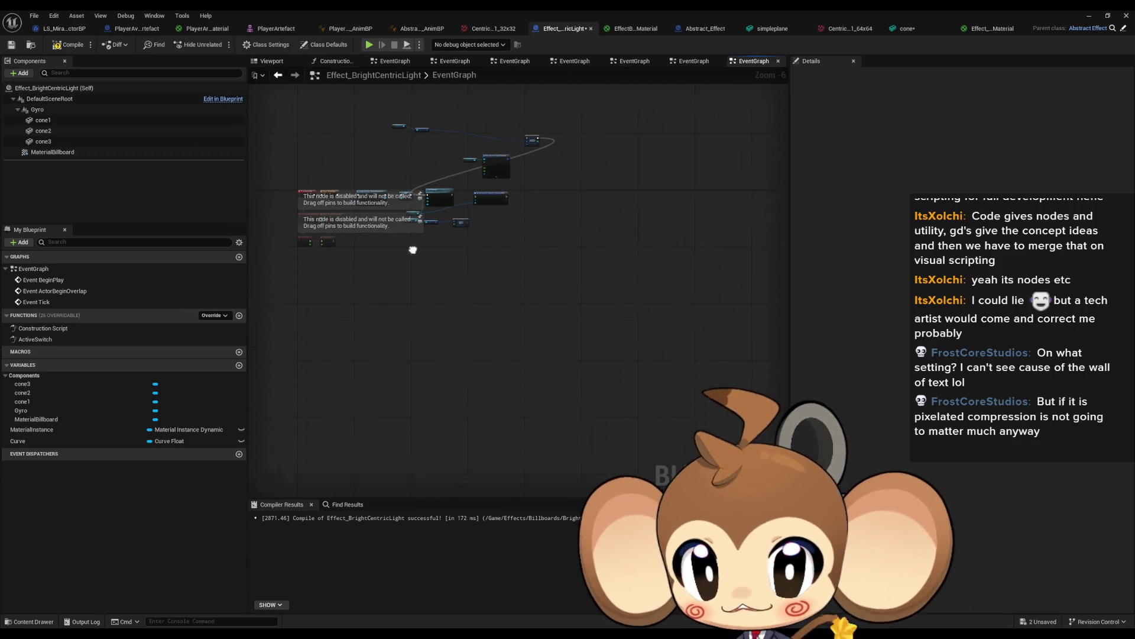
- Delete the ADD, Make Material Sprite Element, GET and element lookup nodes, leaving Set Material
mouse_move(444, 260)
mouse_down()
mouse_move(450, 355)
mouse_move(525, 365)
mouse_up()
drag(405, 197, 520, 212)
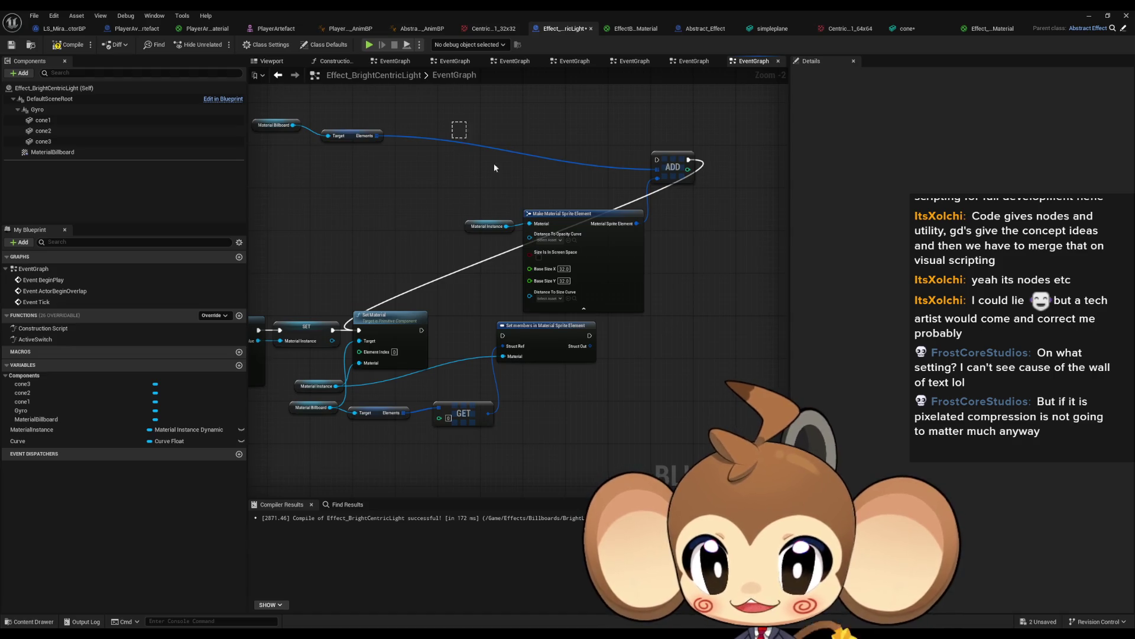
key(Delete)
mouse_move(494, 168)
mouse_down()
mouse_move(584, 237)
mouse_move(583, 223)
mouse_move(600, 396)
mouse_up()
click(556, 382)
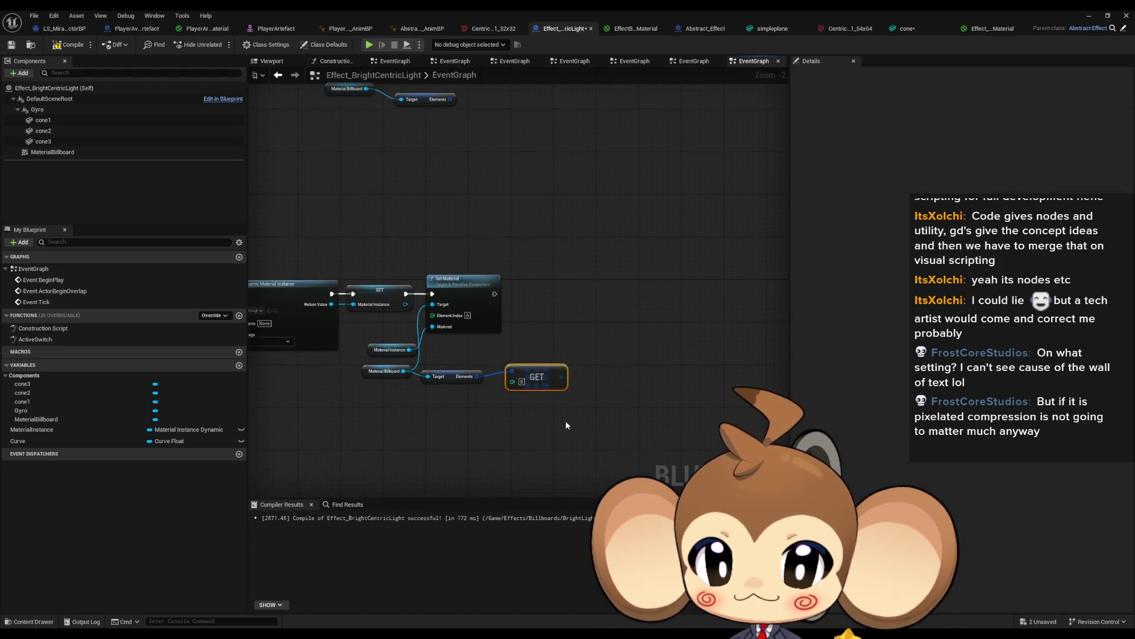
key(Delete)
click(468, 378)
key(Delete)
drag(543, 230, 605, 323)
drag(604, 267, 483, 211)
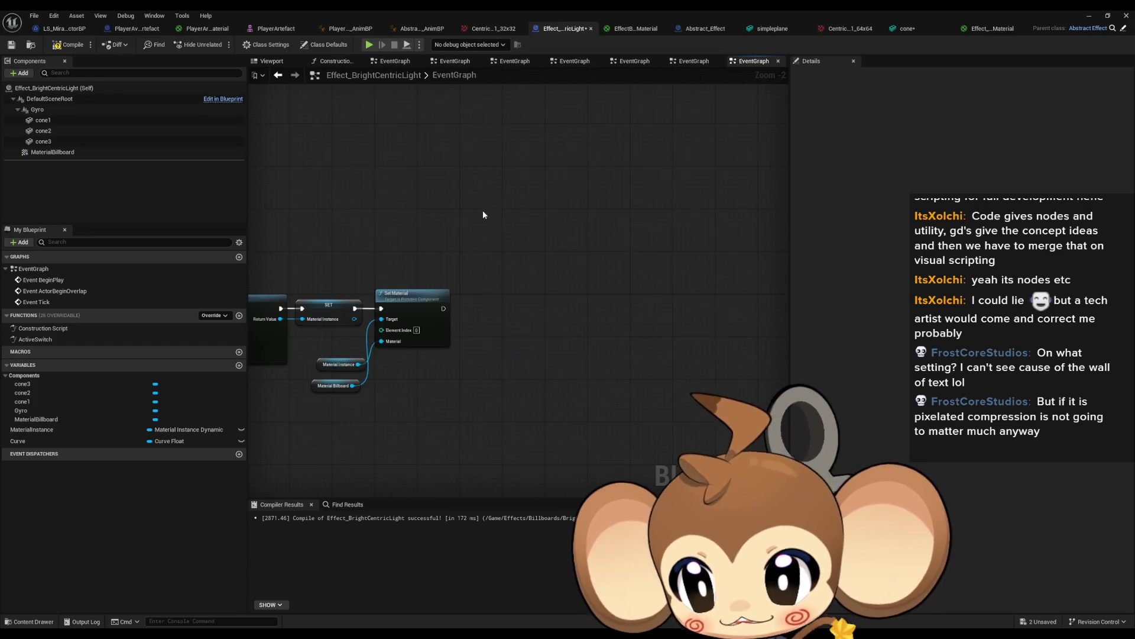
- Add two new variables and set both of their types to Rotator
click(239, 365)
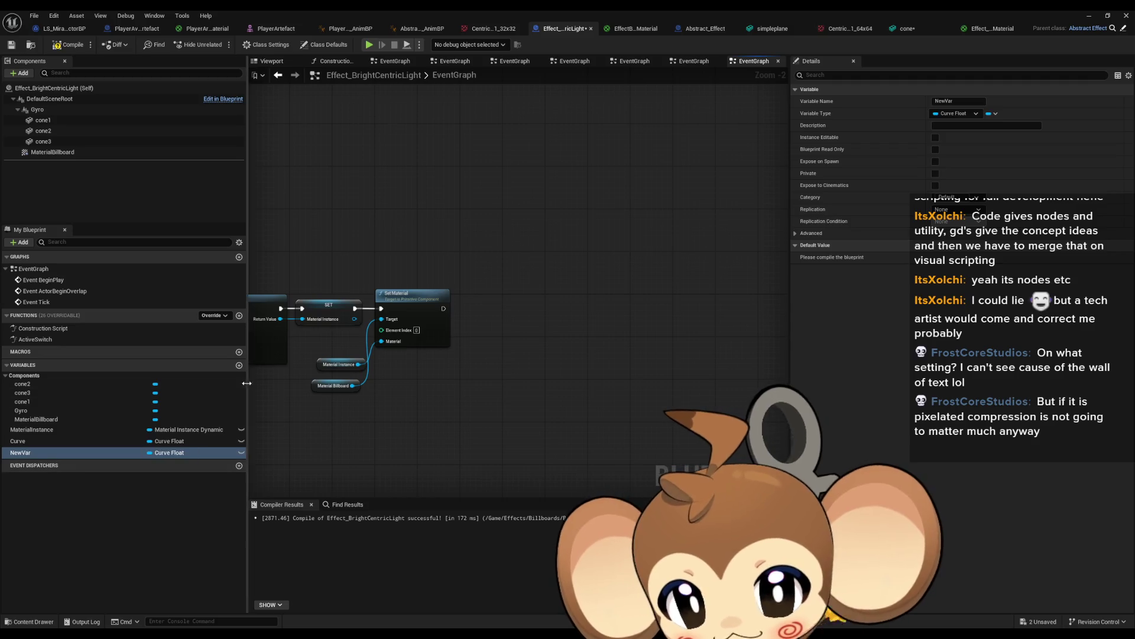
click(239, 365)
click(170, 453)
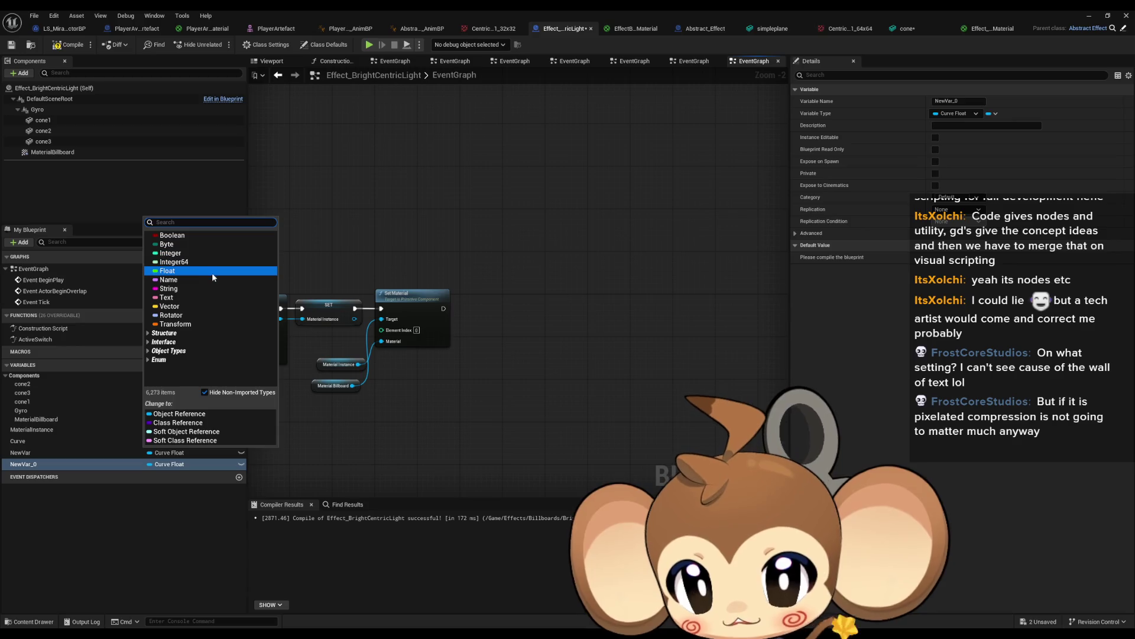
text(otator)
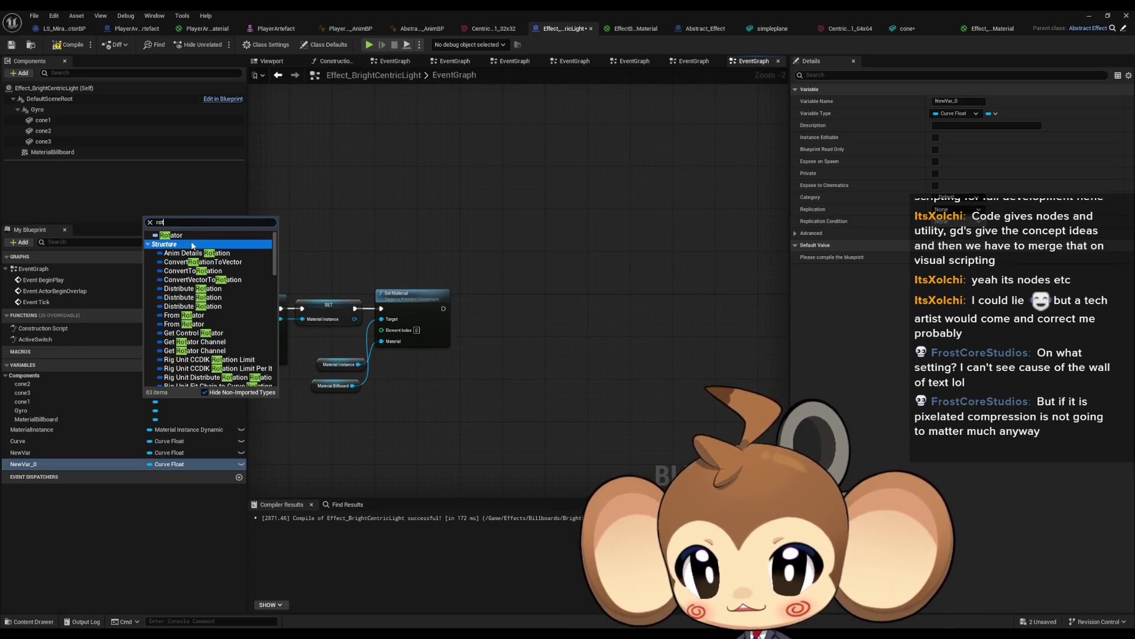
click(189, 234)
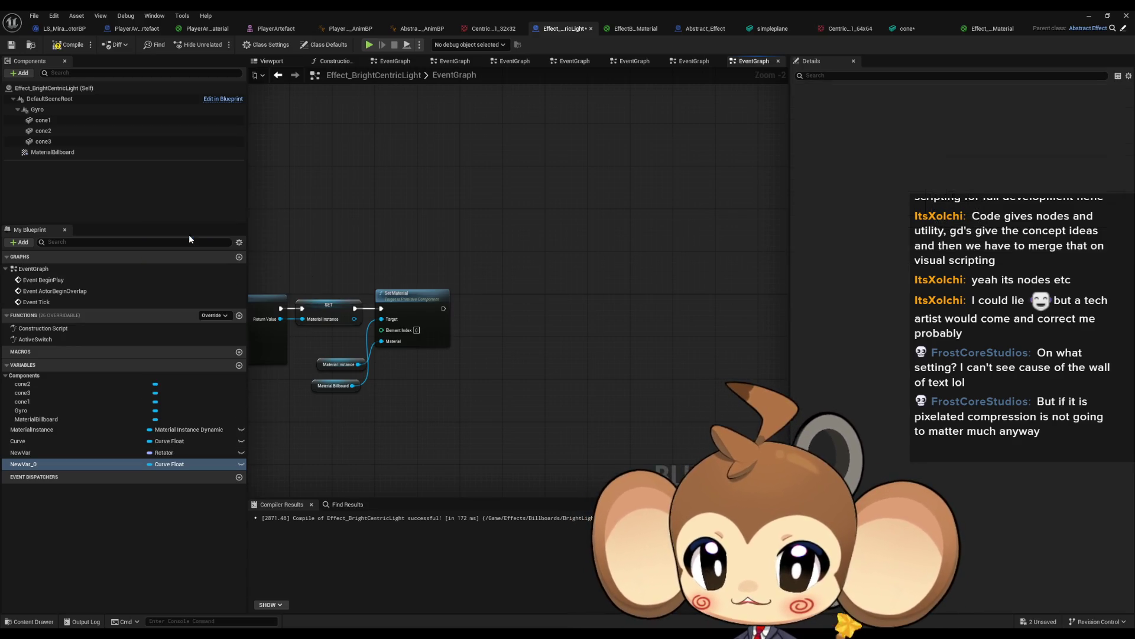
click(165, 465)
text(rot)
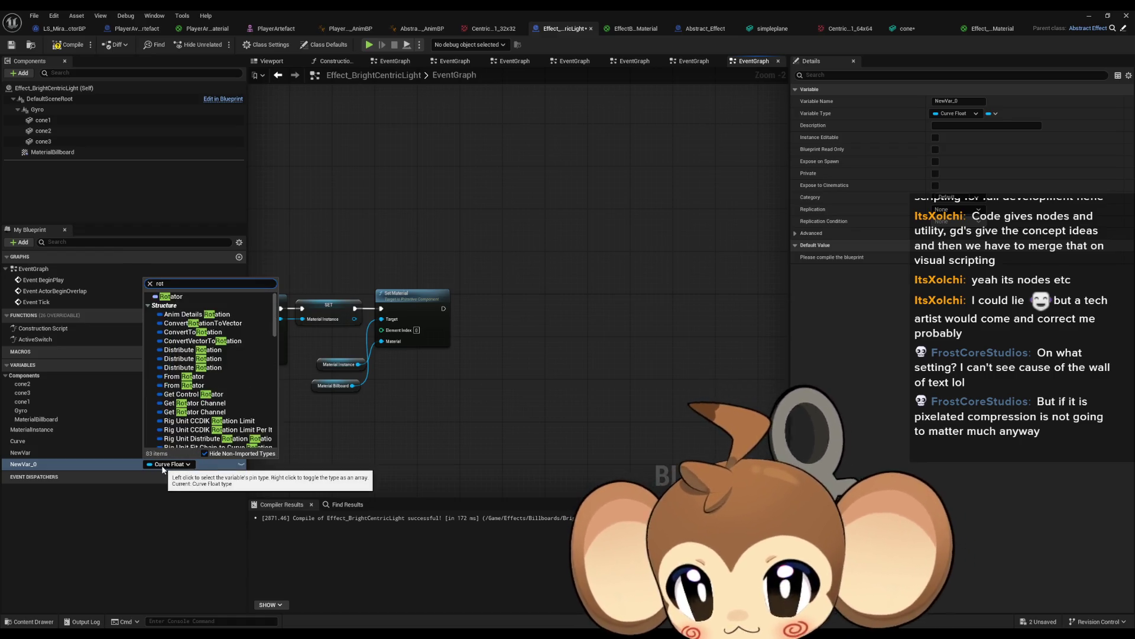
click(178, 297)
- Rename the variables StartRotations and EndRotations, then drag StartRotations into the graph
double_click(46, 453)
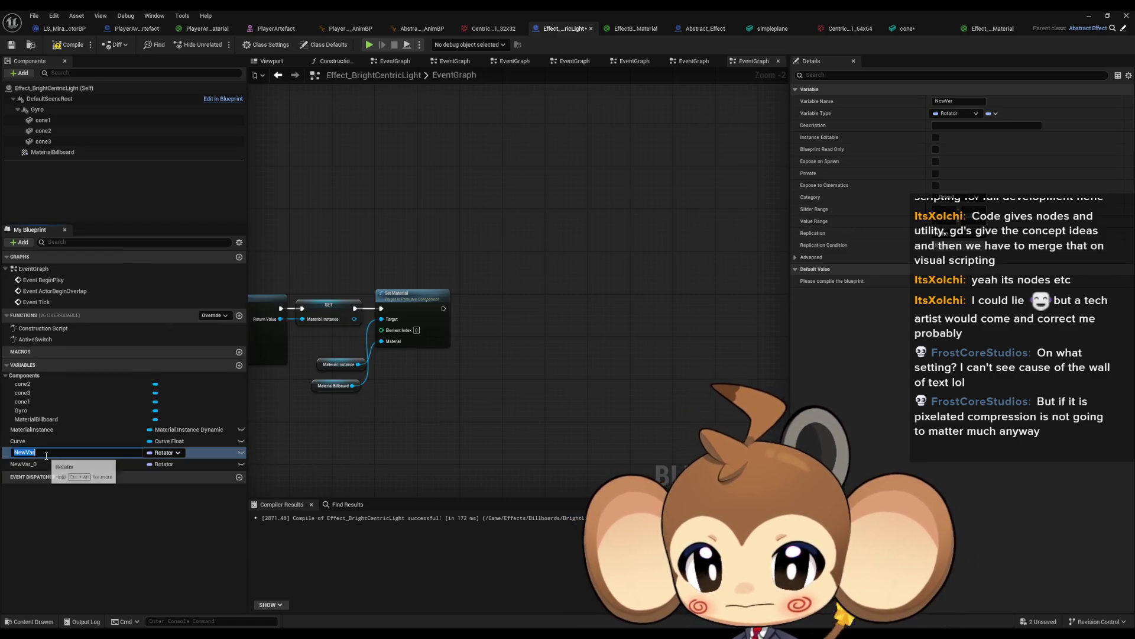
text(StartRota)
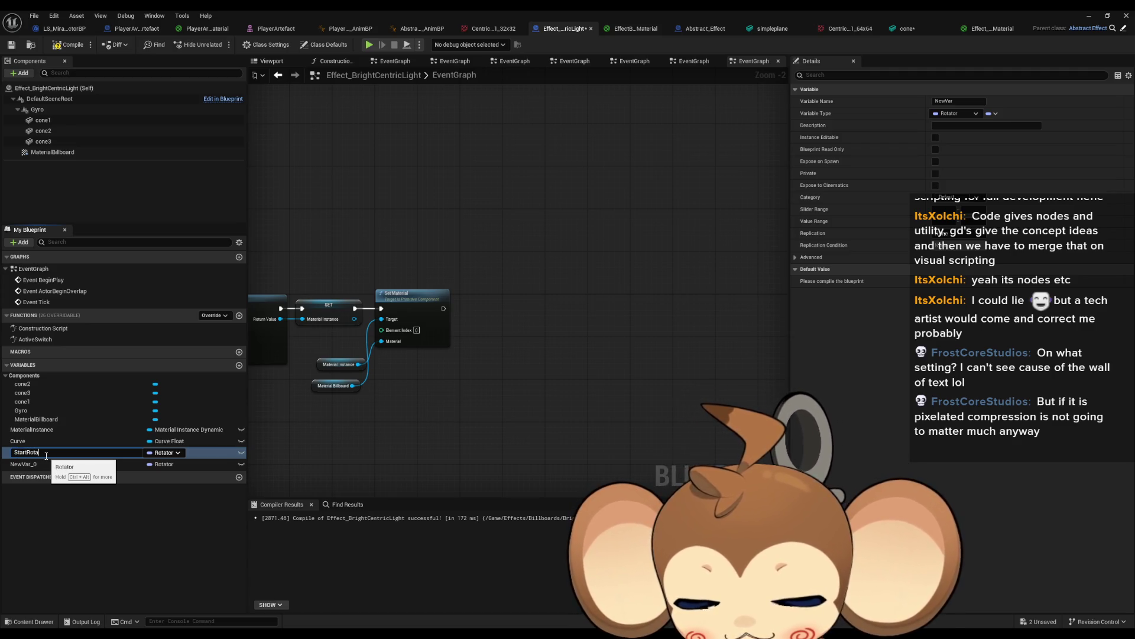
text(ns)
key(Return)
double_click(40, 465)
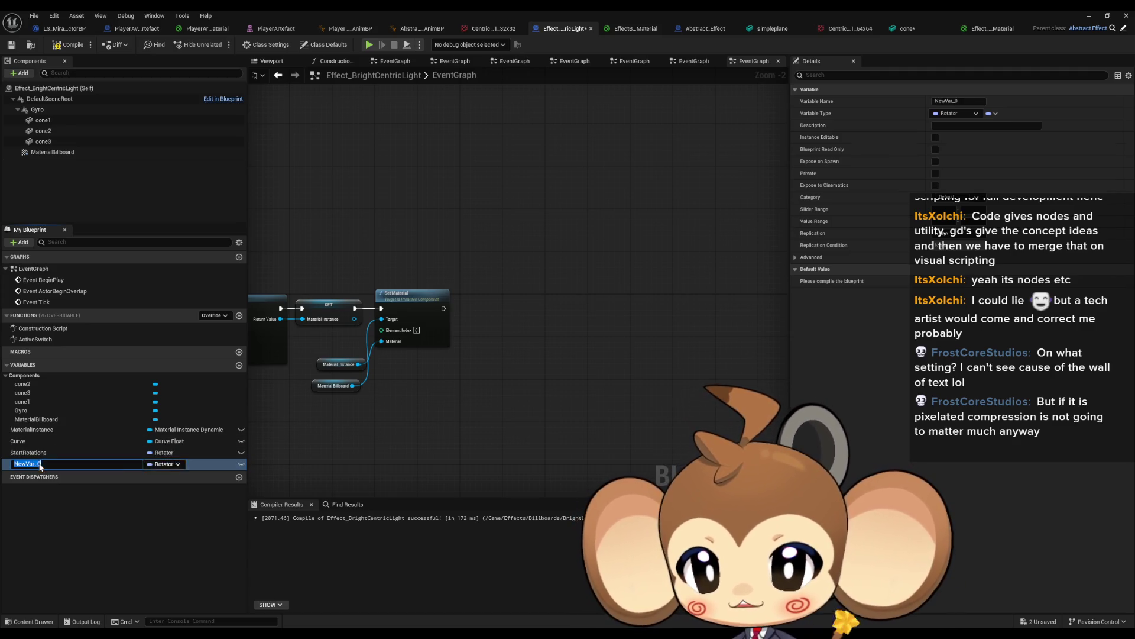
text(EndRotations)
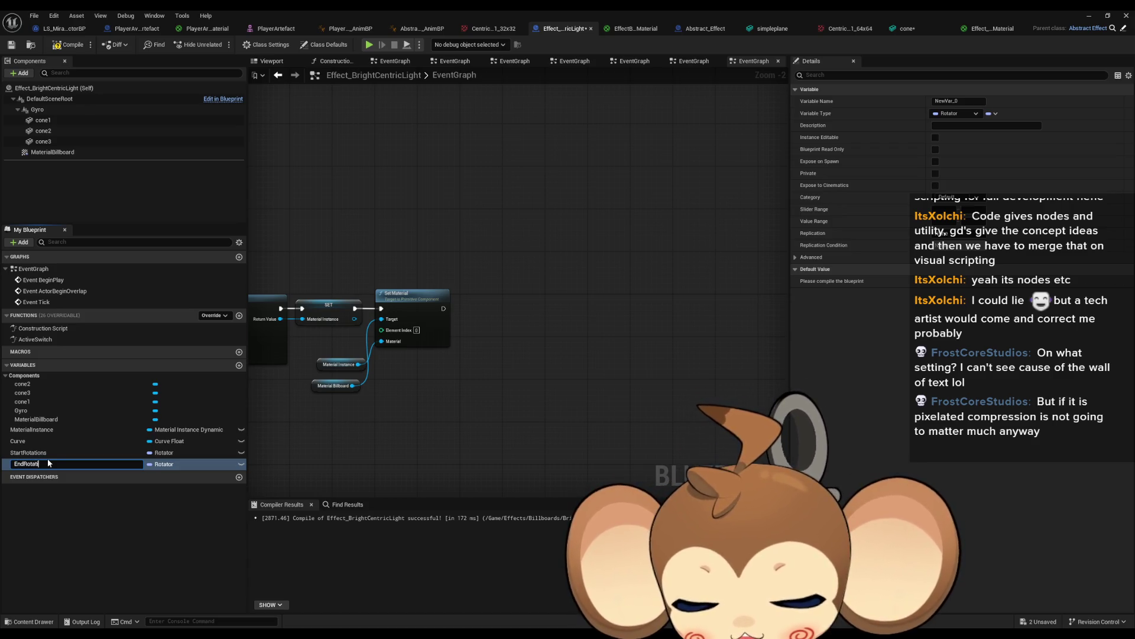
key(Return)
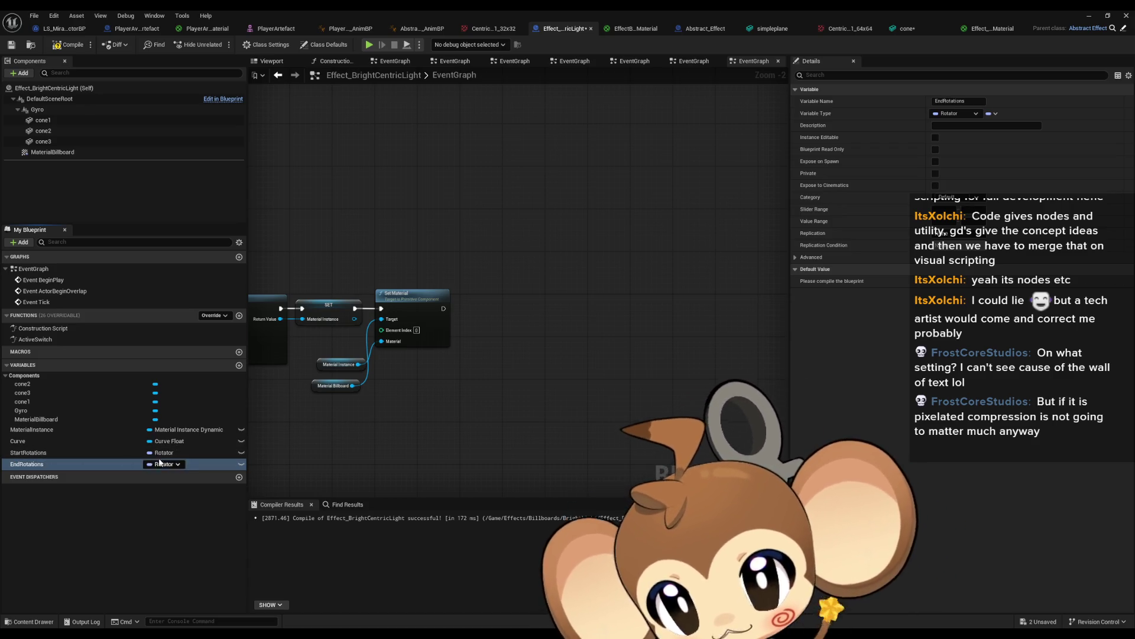
click(95, 454)
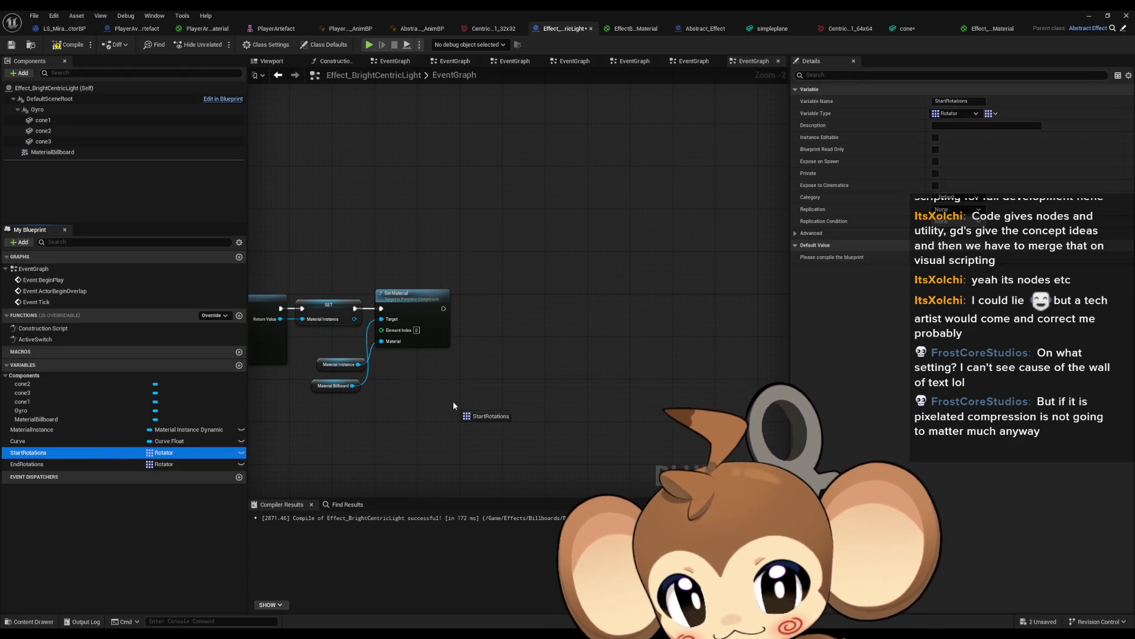
drag(443, 397, 447, 401)
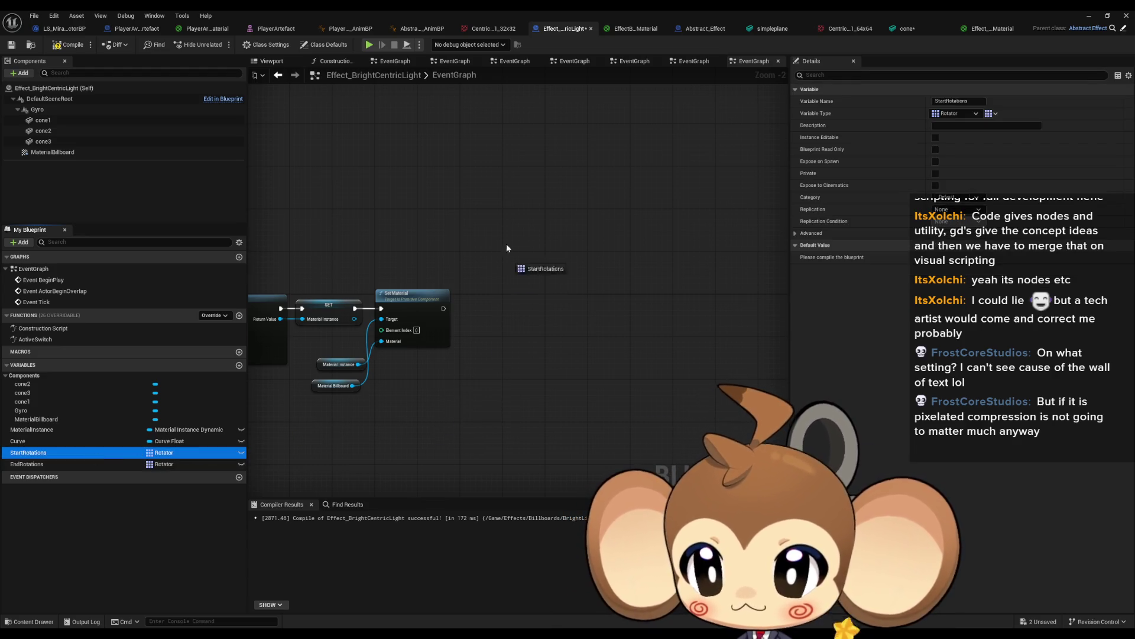
- Build an ADD node on Start Rotations fed by a Random Rotator
mouse_move(507, 248)
mouse_down()
mouse_move(480, 231)
mouse_move(498, 224)
mouse_move(612, 250)
mouse_move(521, 308)
mouse_up()
text(add)
key(Return)
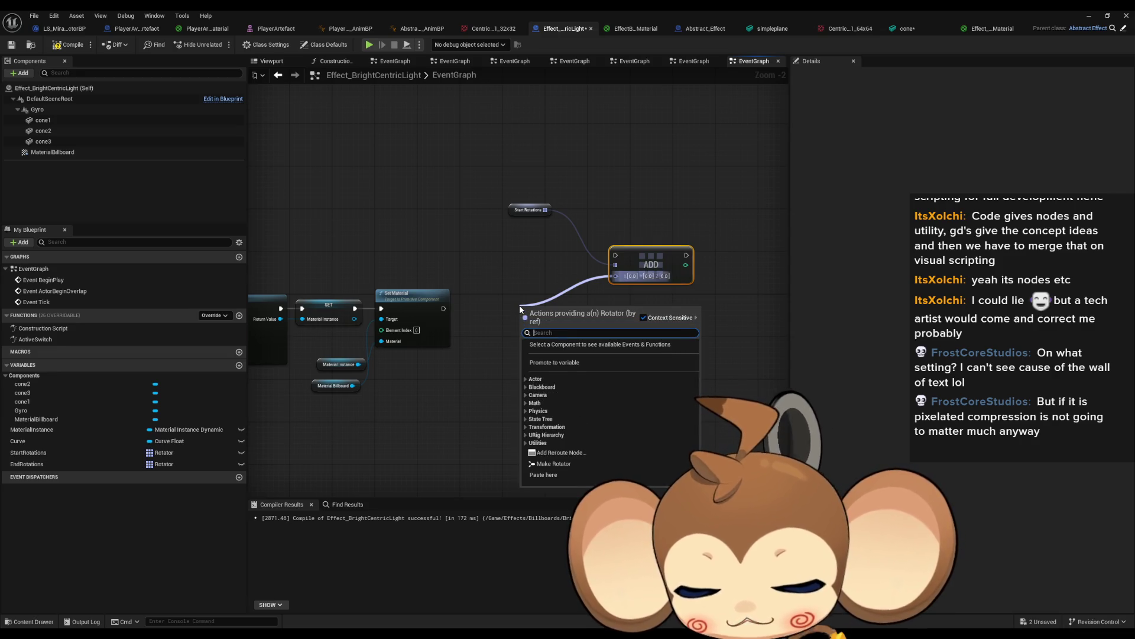
text(rand)
key(Up)
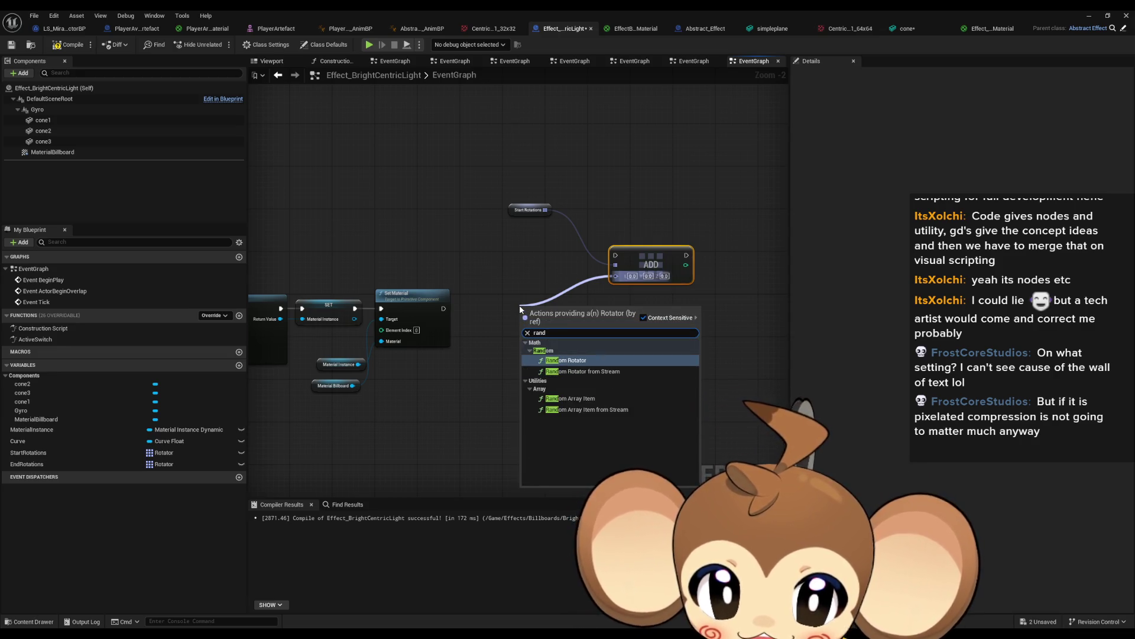
key(Return)
scroll(577, 335, up, 2)
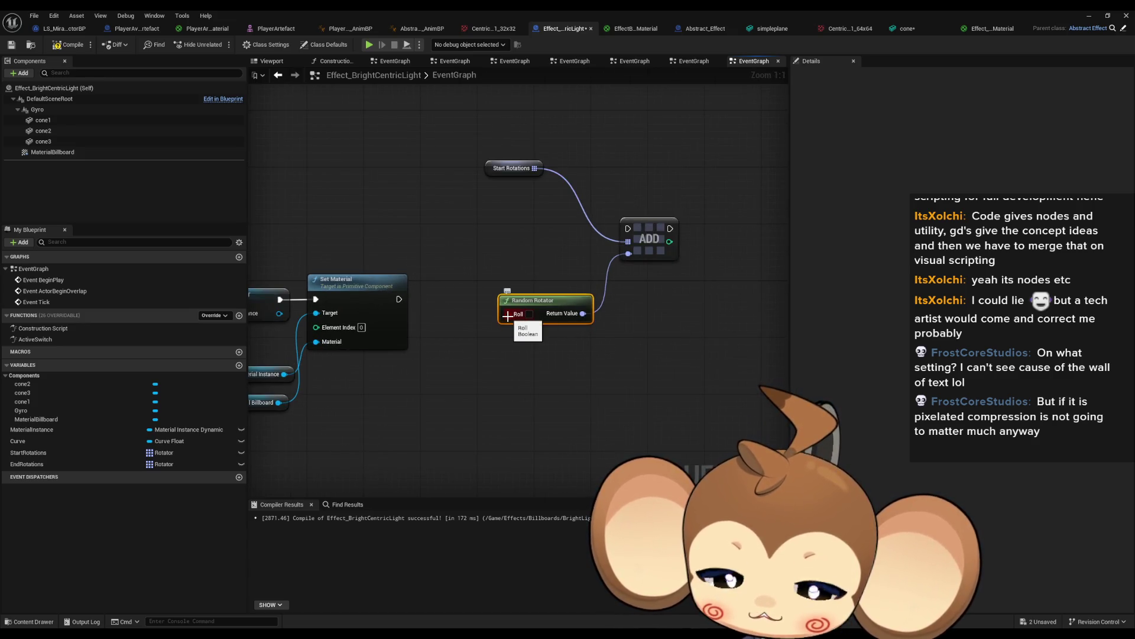
drag(557, 319, 557, 269)
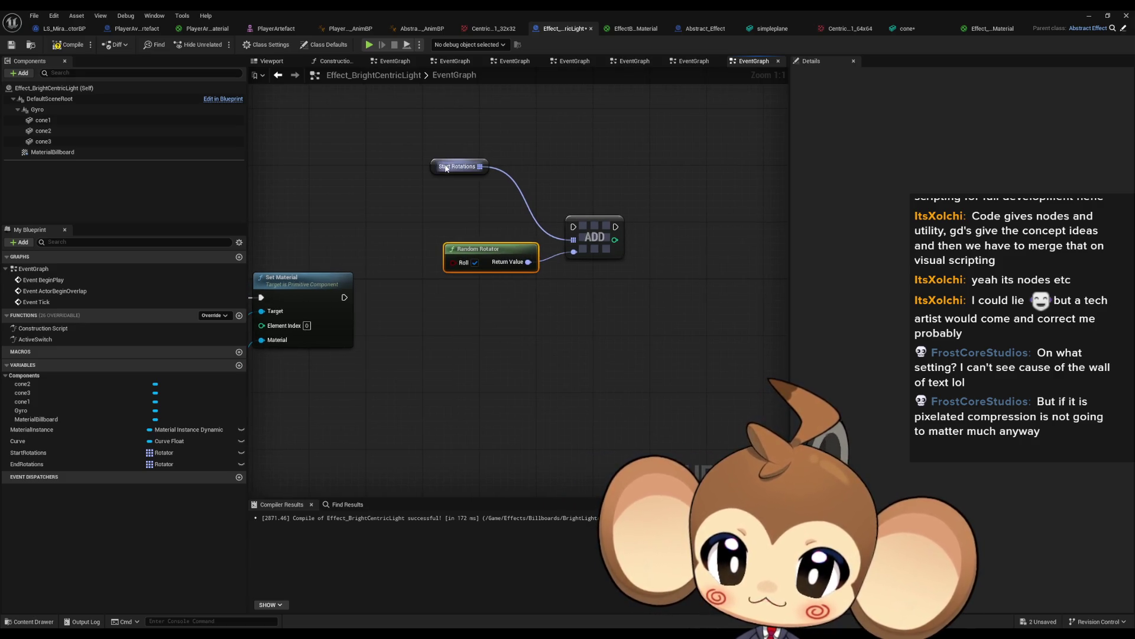
mouse_move(446, 168)
mouse_down()
mouse_move(500, 226)
mouse_move(517, 283)
mouse_up()
click(554, 223)
- Duplicate the ADD/Random Rotator group into three chained Start Rotations adds
right_click(426, 153)
text(f)
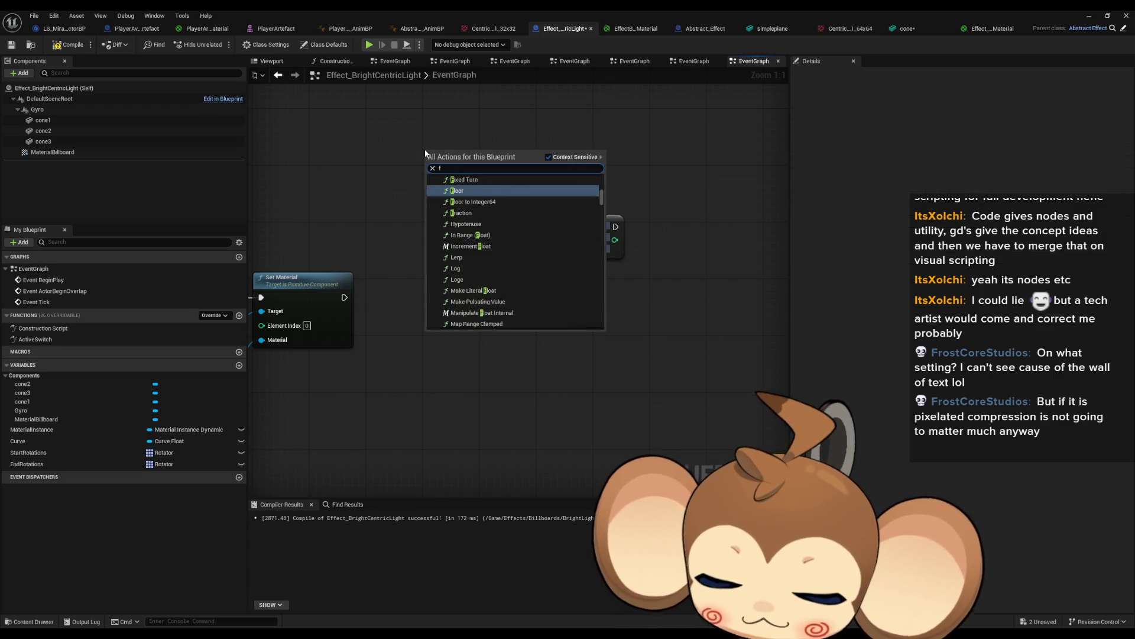
text(or)
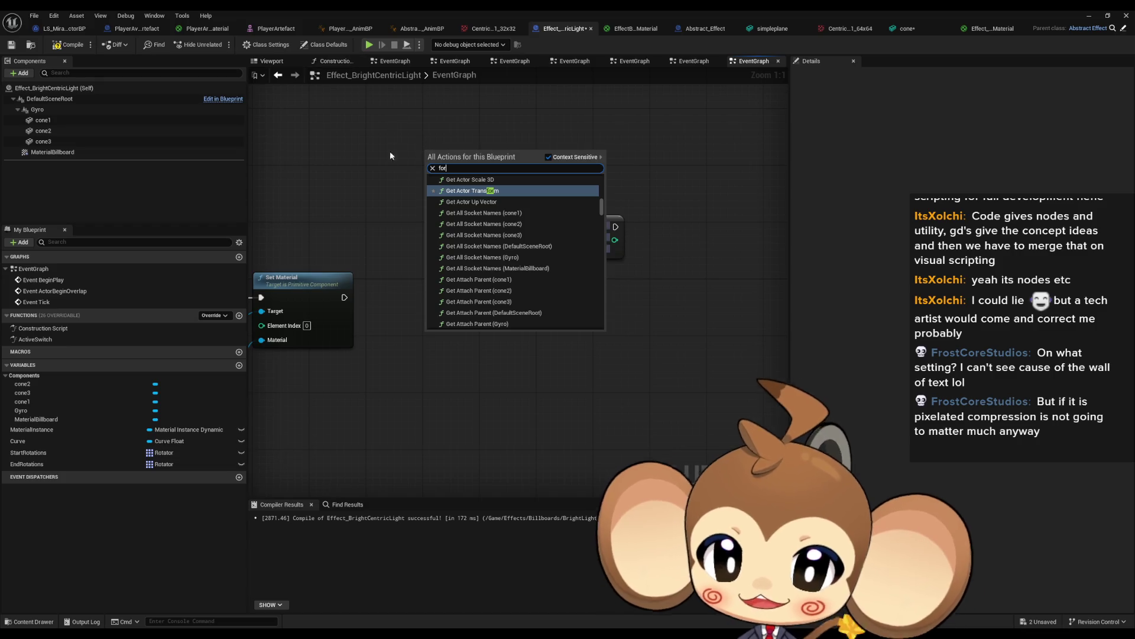
key(Escape)
mouse_move(375, 278)
mouse_down()
mouse_move(524, 279)
mouse_move(509, 378)
mouse_up()
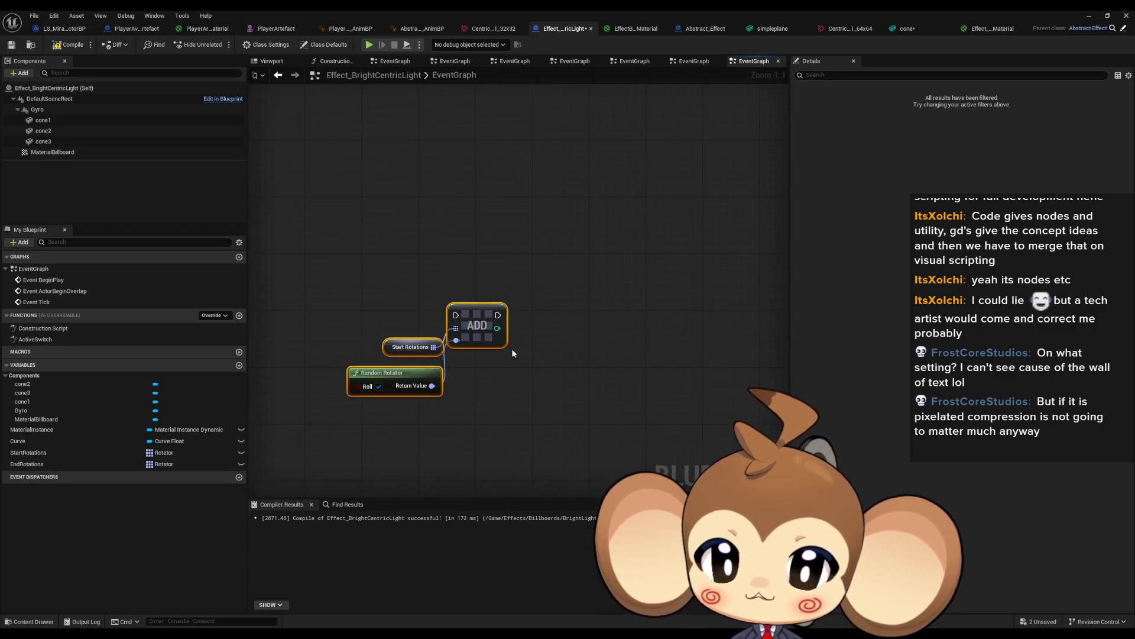
key(ctrl+w)
drag(571, 322, 573, 334)
mouse_move(495, 320)
mouse_down()
mouse_move(556, 343)
mouse_move(571, 367)
mouse_move(602, 307)
mouse_up()
key(ctrl+w)
mouse_move(532, 331)
mouse_down()
mouse_move(461, 344)
mouse_move(414, 295)
mouse_move(359, 265)
mouse_up()
- Add an End Rotations getter and copy-paste the Start Rotations ADD chain
mouse_move(2, 467)
mouse_down()
mouse_move(399, 368)
mouse_move(290, 359)
mouse_move(313, 365)
mouse_move(319, 414)
mouse_up()
click(340, 392)
click(380, 357)
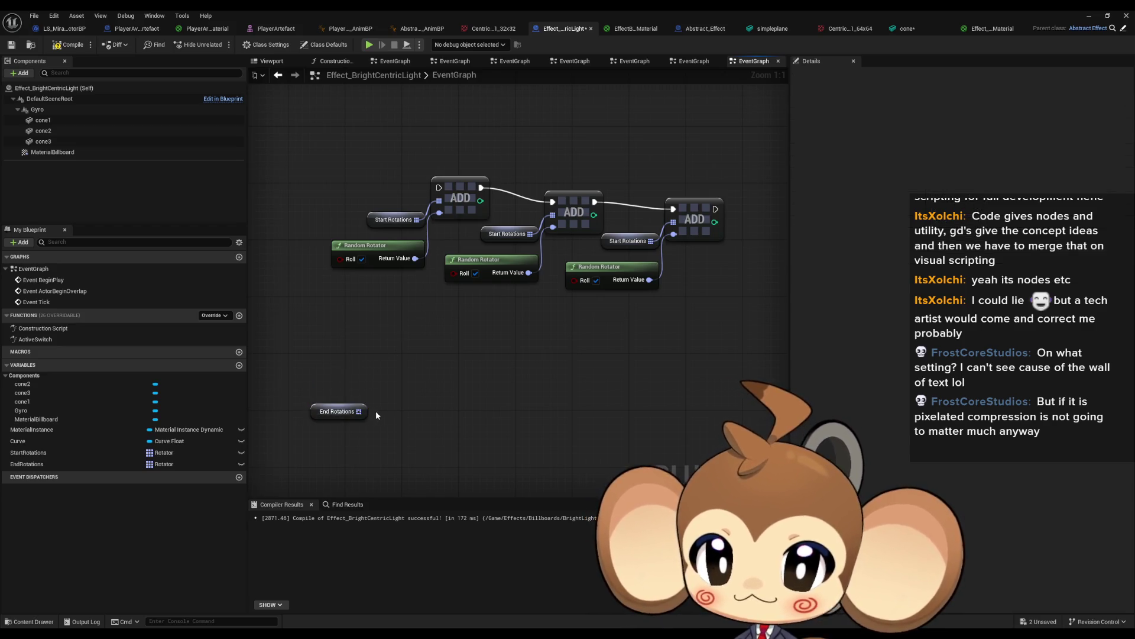
mouse_move(355, 158)
mouse_down()
mouse_move(422, 204)
mouse_move(728, 293)
mouse_up()
key(ctrl+c)
key(ctrl+v)
drag(314, 410, 307, 452)
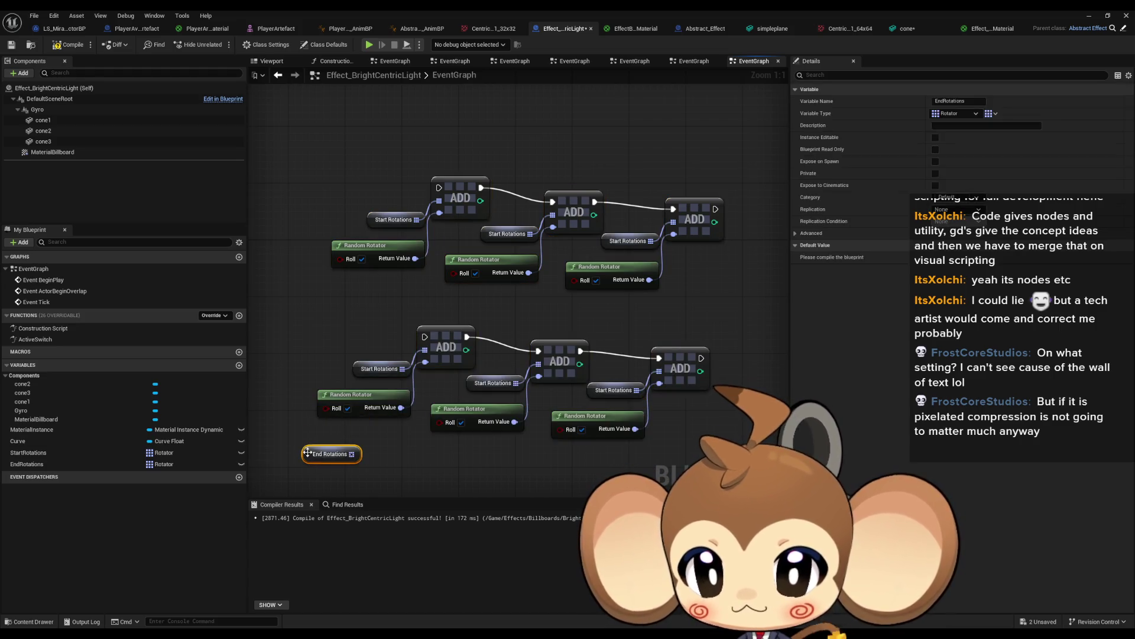
- Replace the copied chain's Start Rotations getters with End Rotations getters
click(476, 382)
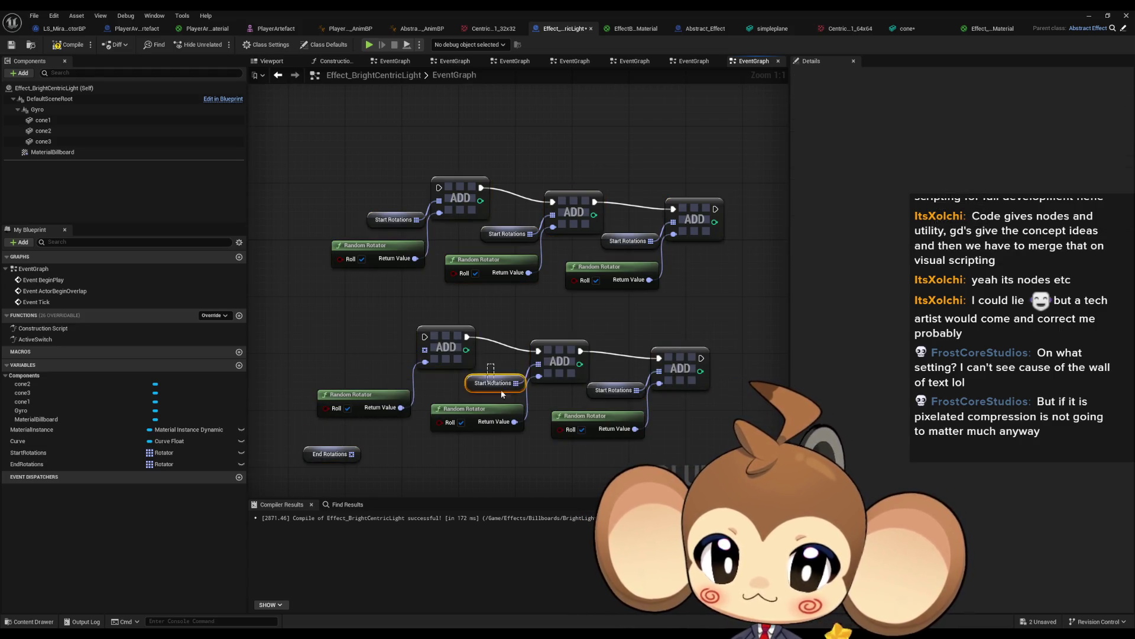
key(Delete)
click(331, 454)
mouse_move(331, 454)
mouse_down()
mouse_move(342, 363)
mouse_move(367, 361)
mouse_up()
key(ctrl+c)
key(ctrl+v)
mouse_move(657, 397)
mouse_down()
mouse_move(659, 371)
mouse_move(599, 396)
mouse_move(521, 392)
mouse_up()
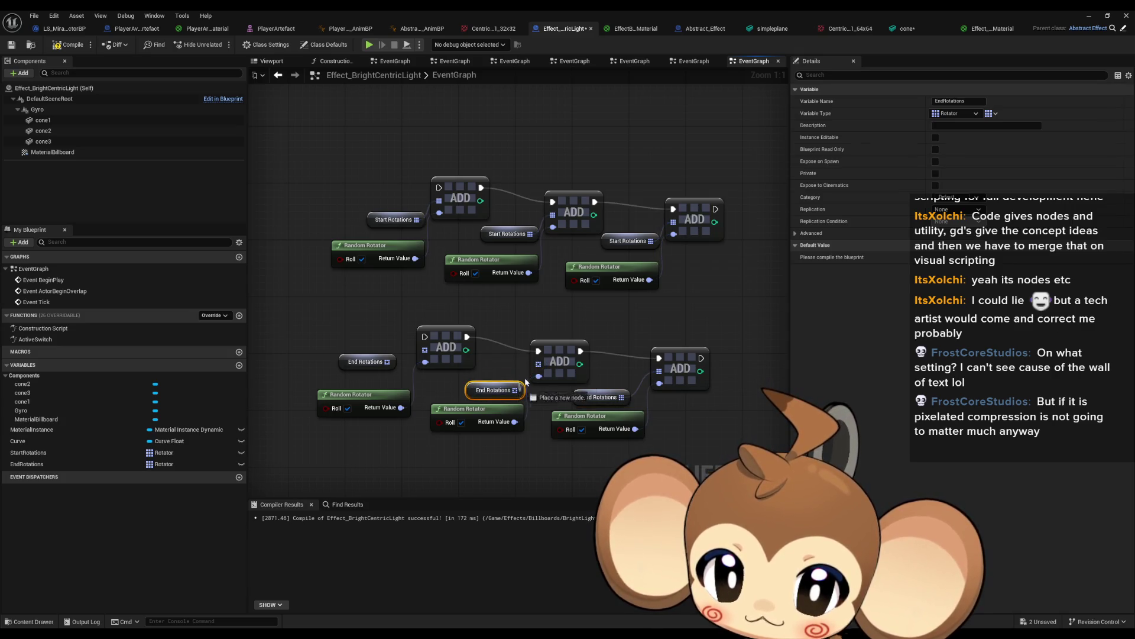
mouse_move(387, 361)
mouse_down()
mouse_move(425, 350)
mouse_move(382, 376)
mouse_up()
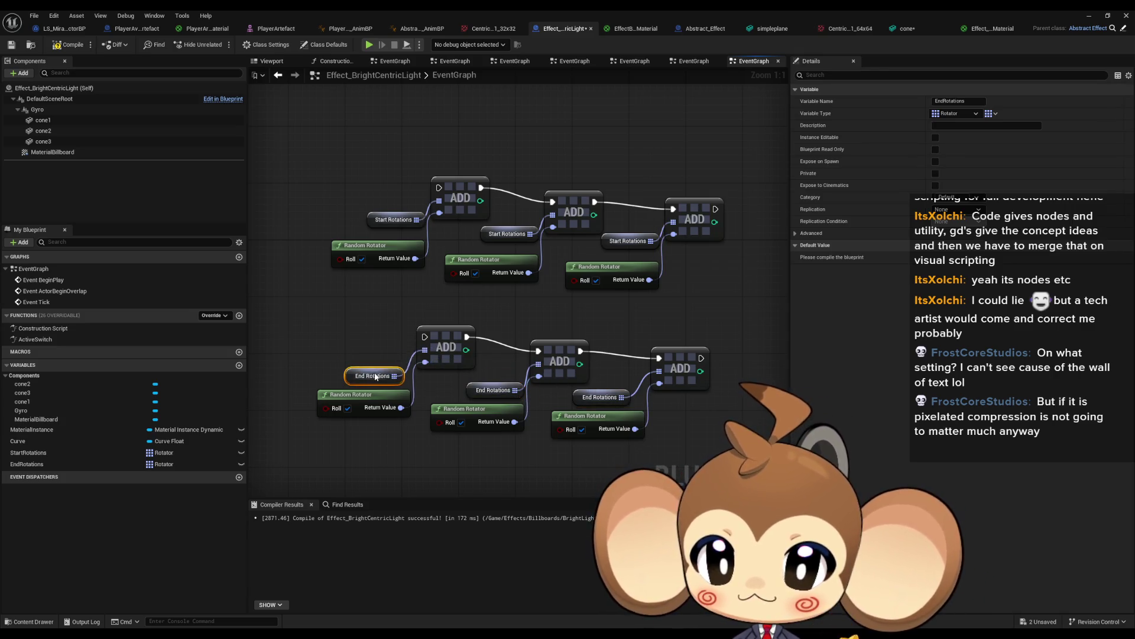
- Chain exec from Set Material through the Start then End Rotations adds, and place a Cone 1 reference
scroll(680, 407, down, 3)
drag(508, 359, 702, 273)
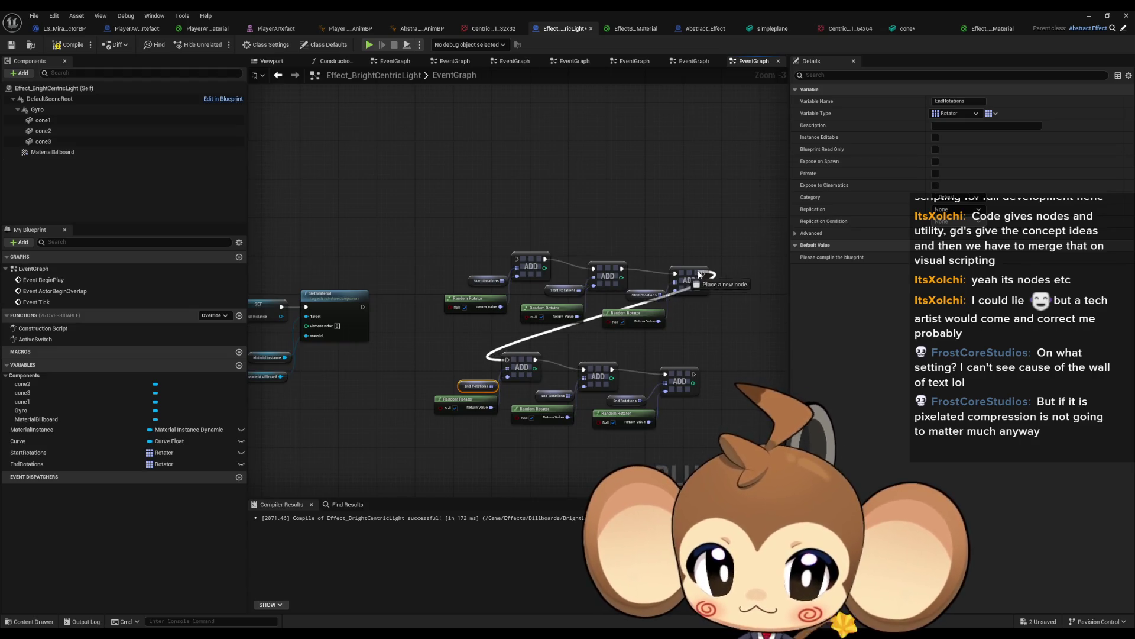
drag(515, 258, 491, 263)
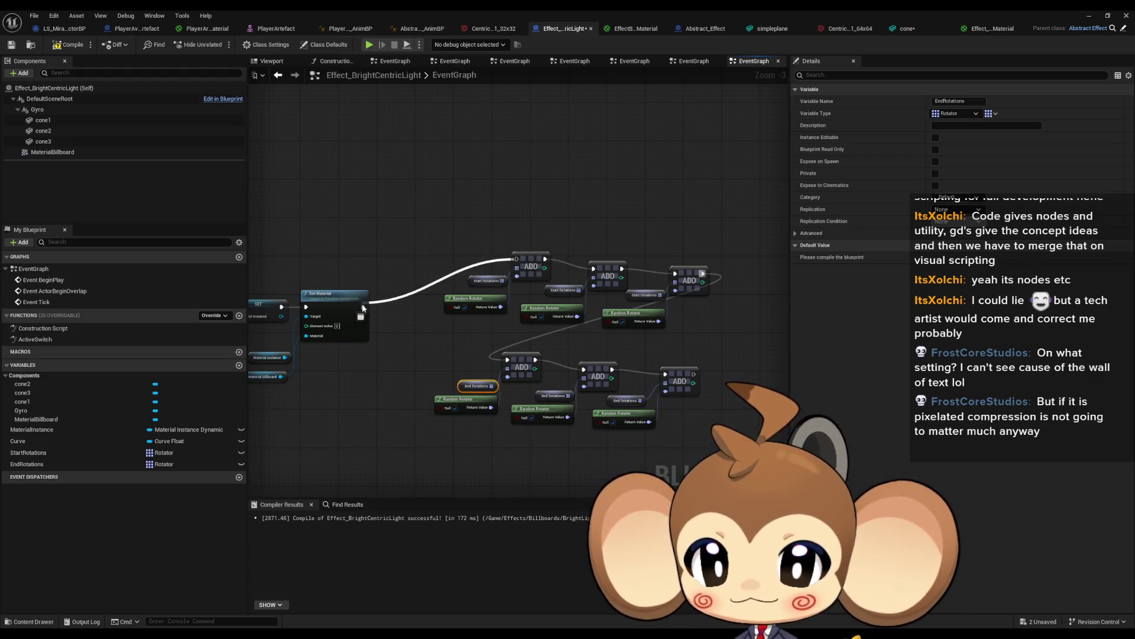
drag(363, 308, 363, 308)
drag(438, 246, 700, 330)
drag(454, 440, 424, 360)
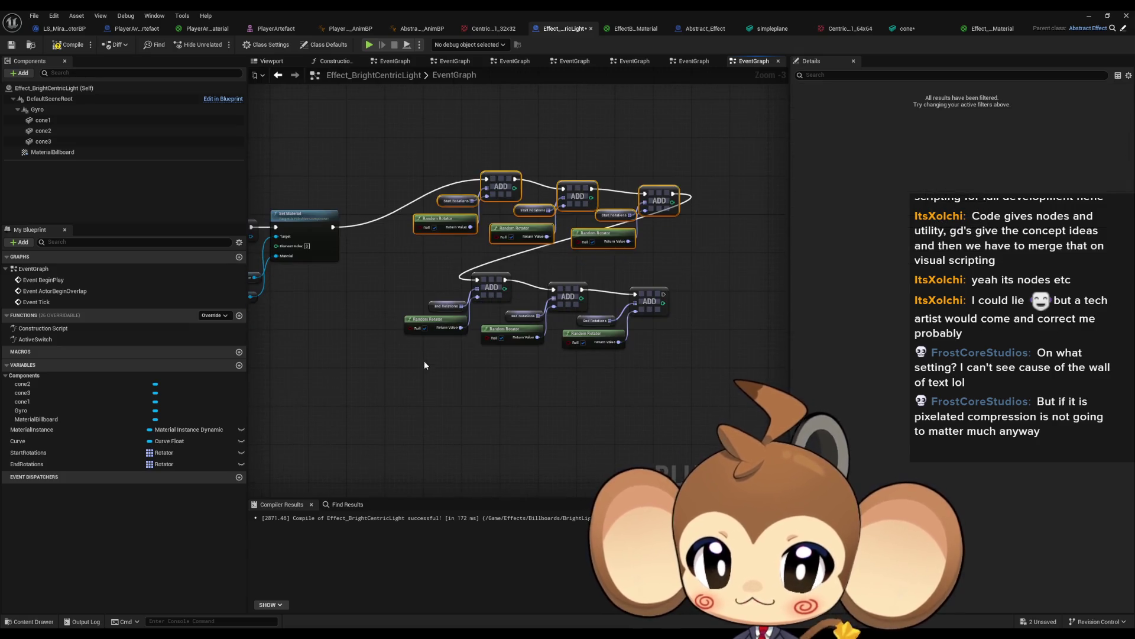
click(424, 362)
mouse_move(42, 120)
mouse_down()
mouse_move(199, 246)
mouse_move(445, 391)
mouse_up()
- Place Cone 2 and Cone 3 references below Cone 1
drag(61, 132, 463, 425)
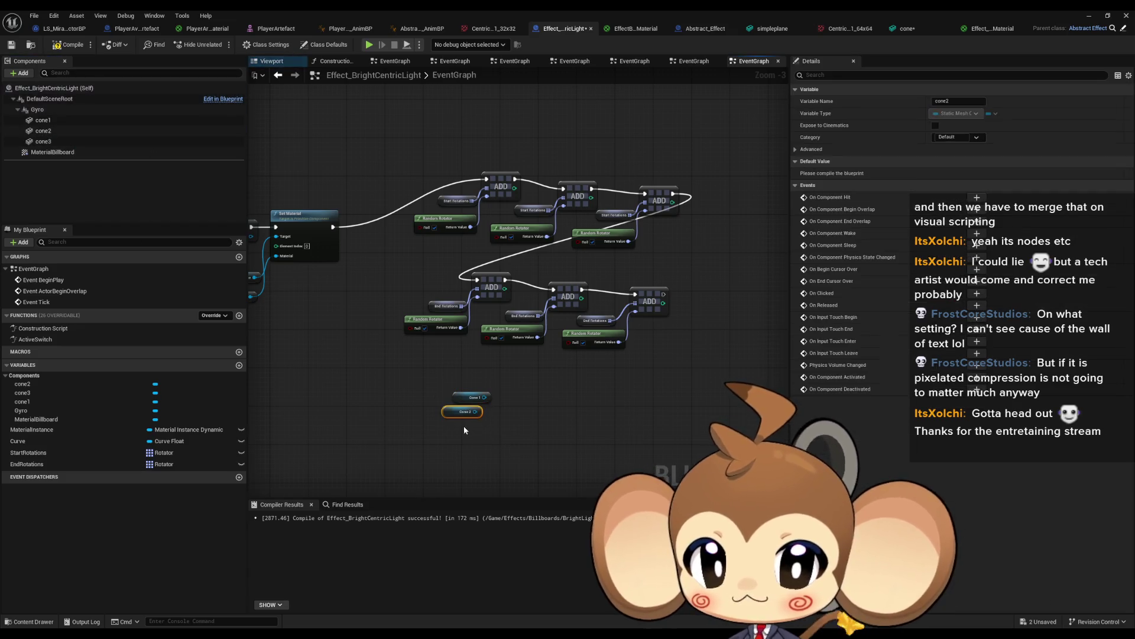
drag(43, 142, 455, 433)
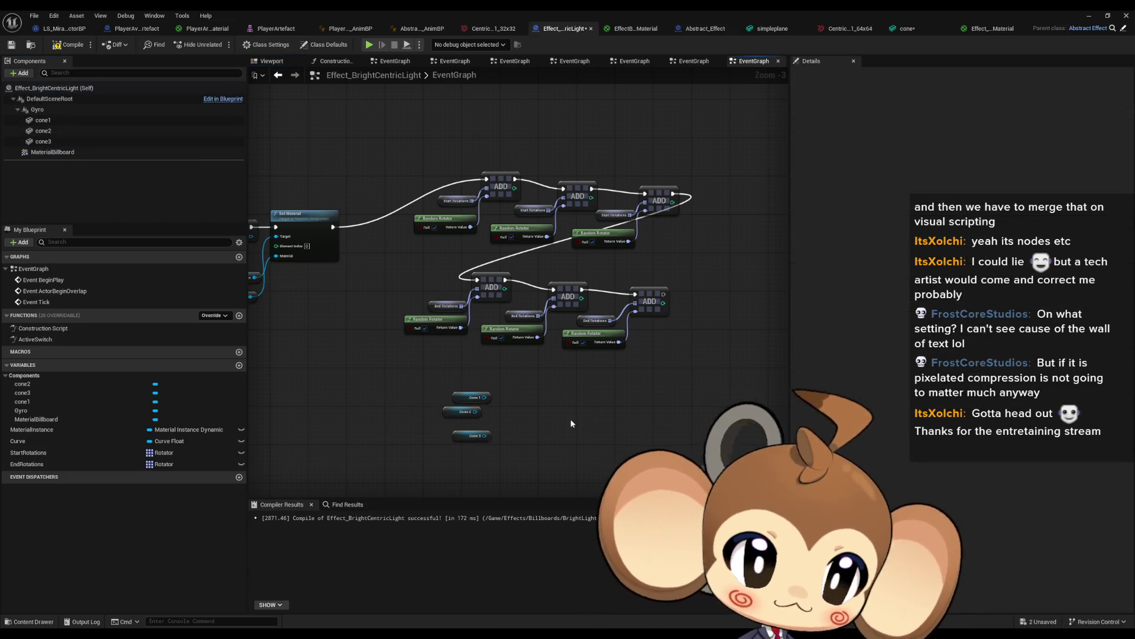
scroll(506, 353, up, 2)
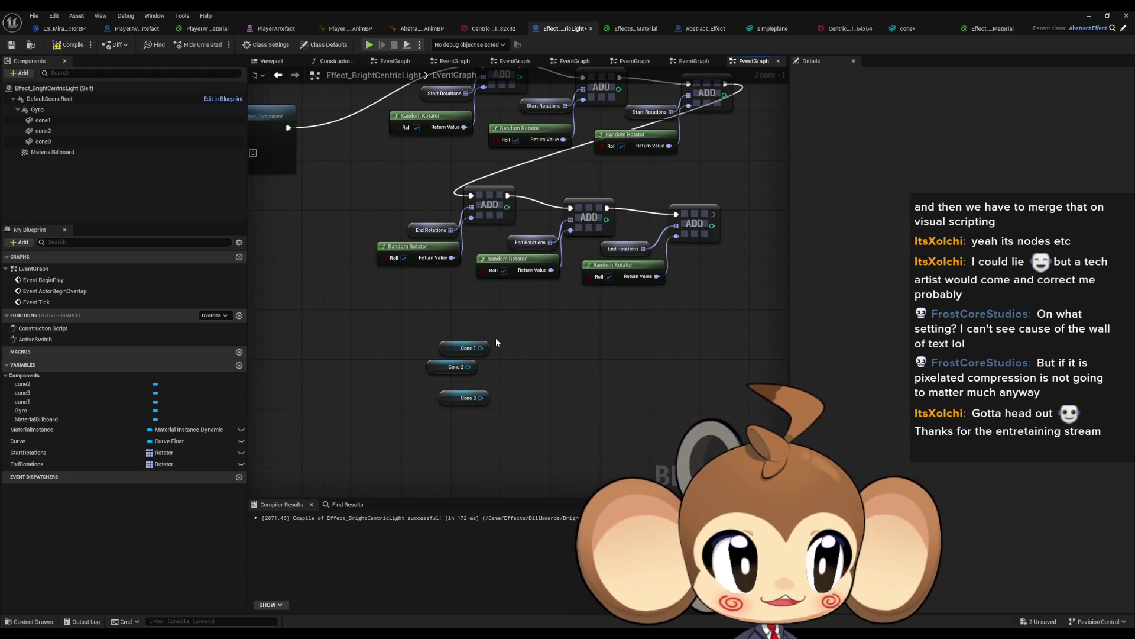
scroll(503, 370, up, 1)
drag(439, 370, 453, 384)
click(564, 365)
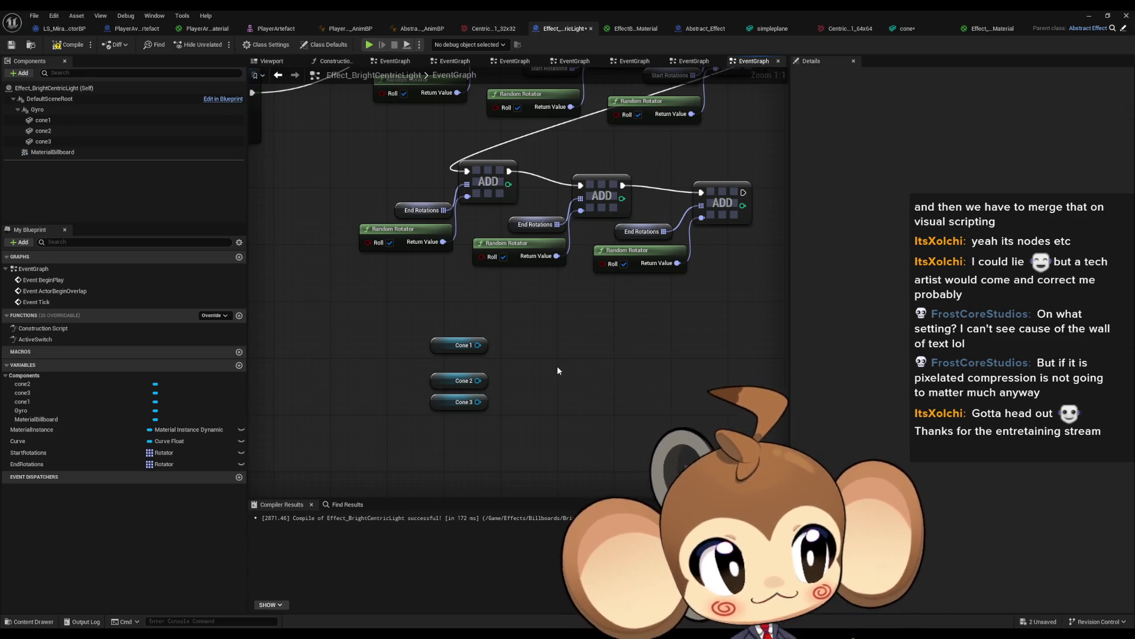
- Add three Set World Rotation nodes targeting Cone 1, Cone 2 and Cone 3
drag(484, 346, 544, 350)
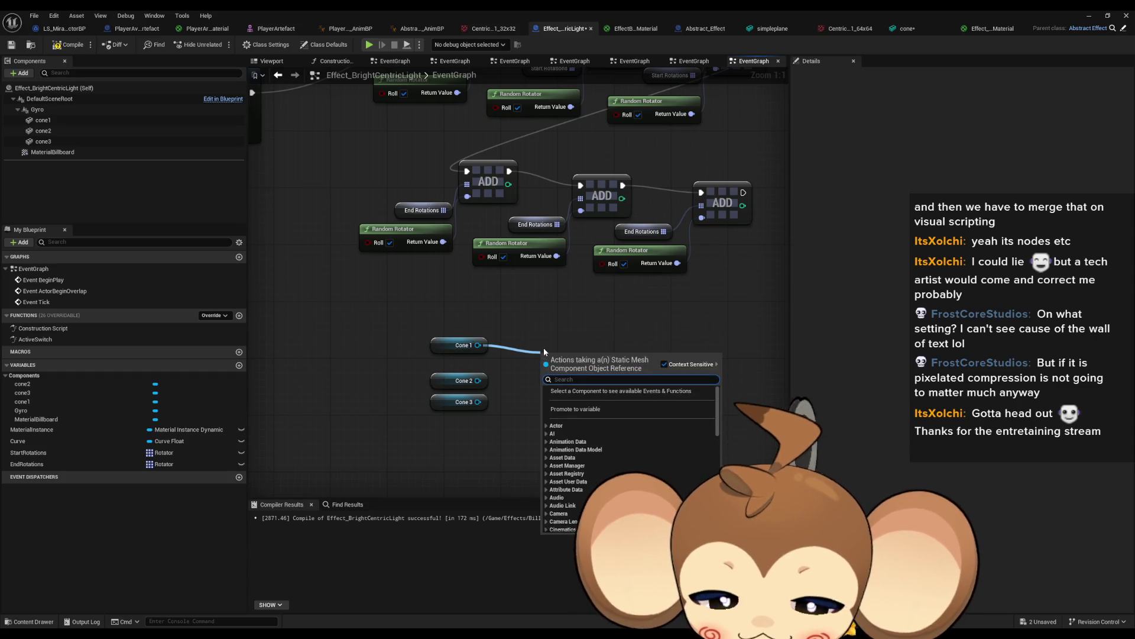
text(set rota)
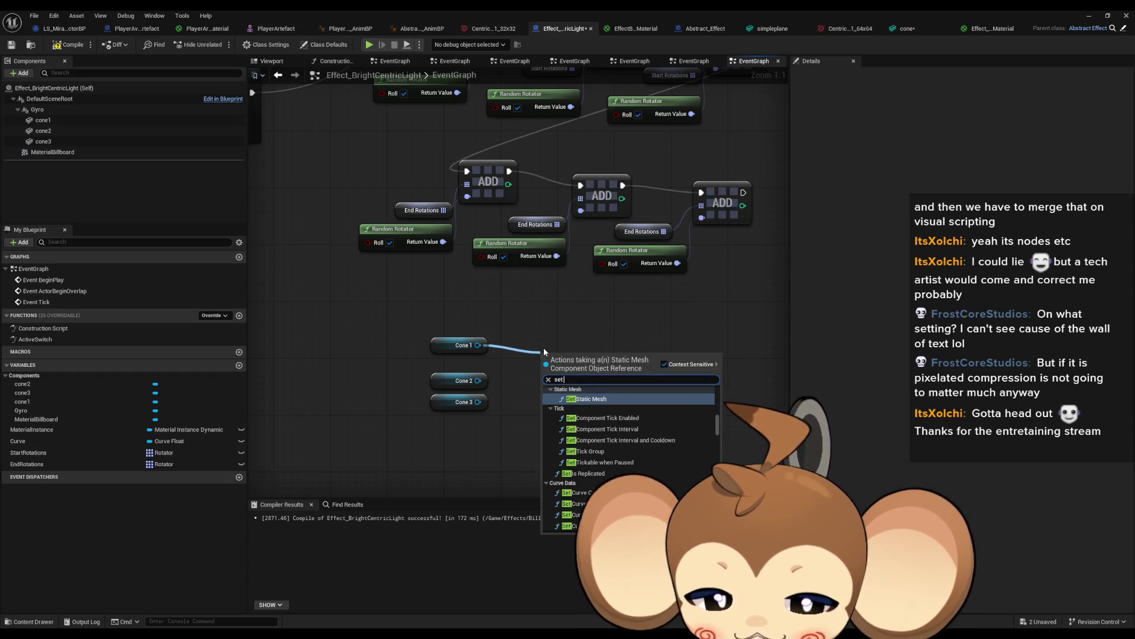
key(Up)
key(Up)
key(Up)
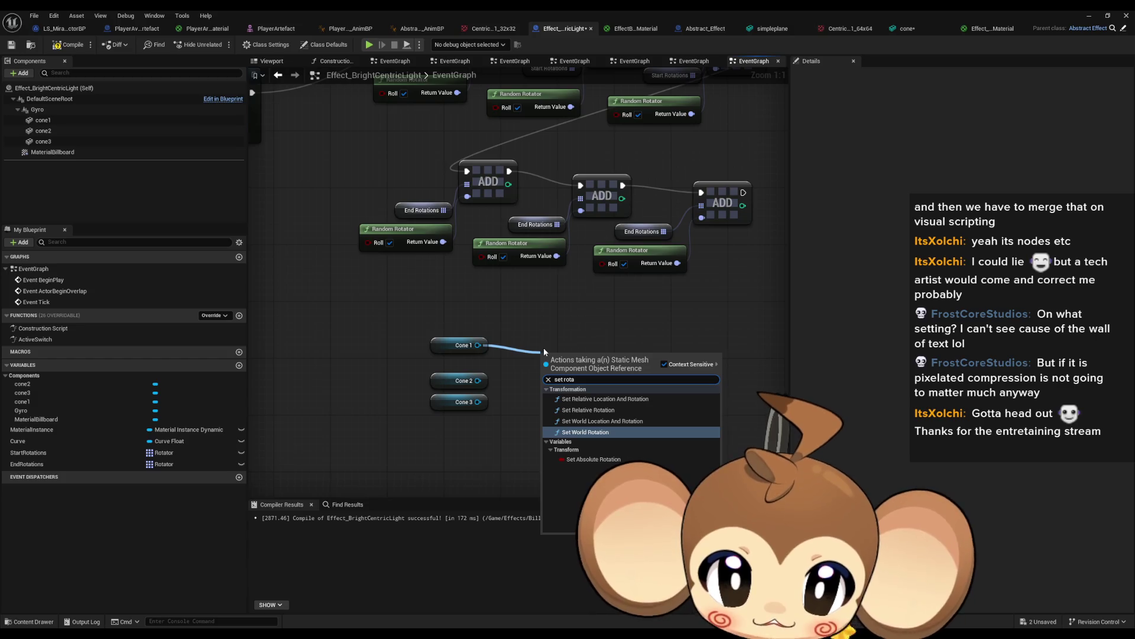
key(Return)
key(ctrl+c)
key(ctrl+v)
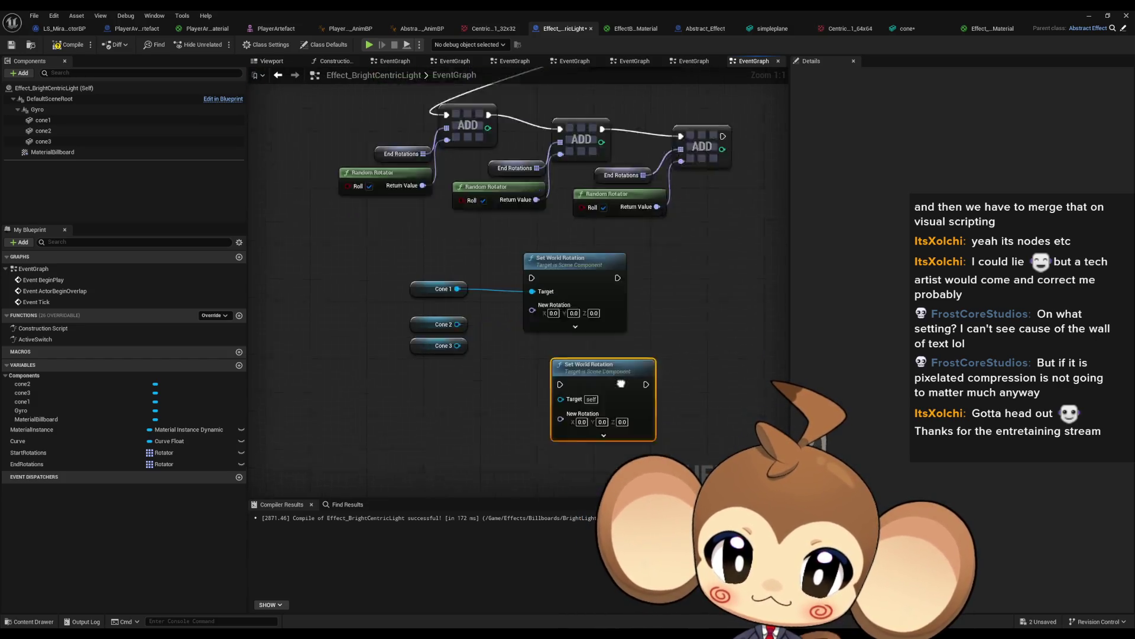
key(ctrl+v)
mouse_move(551, 409)
mouse_down()
mouse_move(446, 255)
mouse_move(433, 256)
mouse_move(537, 308)
mouse_up()
- Add a Start Rotations getter feeding three array GET nodes
scroll(637, 342, down, 2)
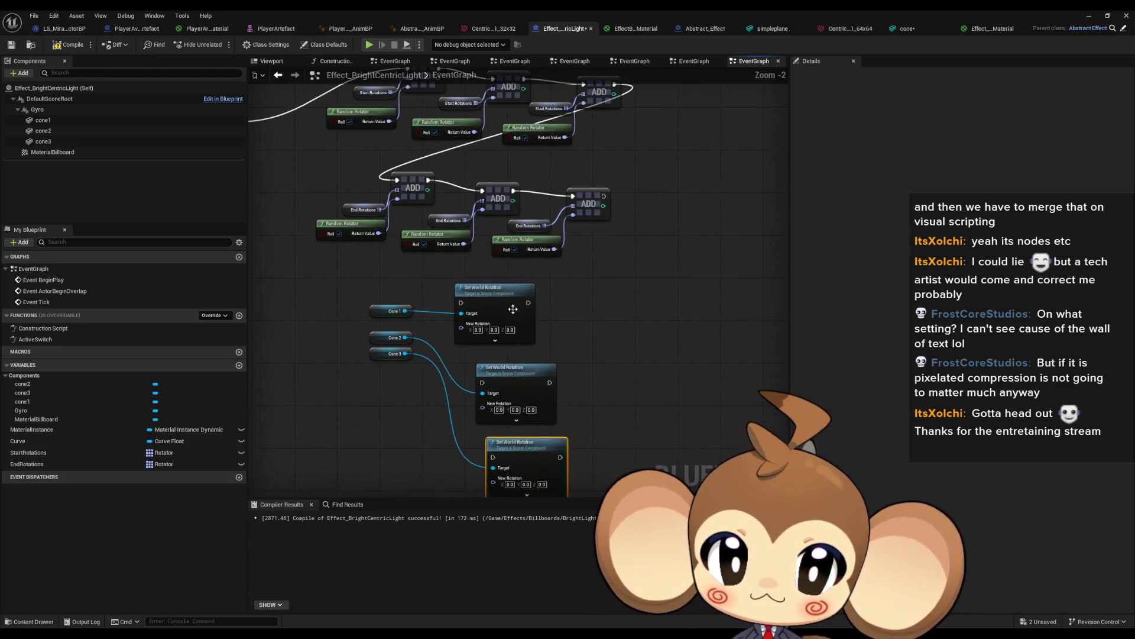
drag(44, 453, 307, 395)
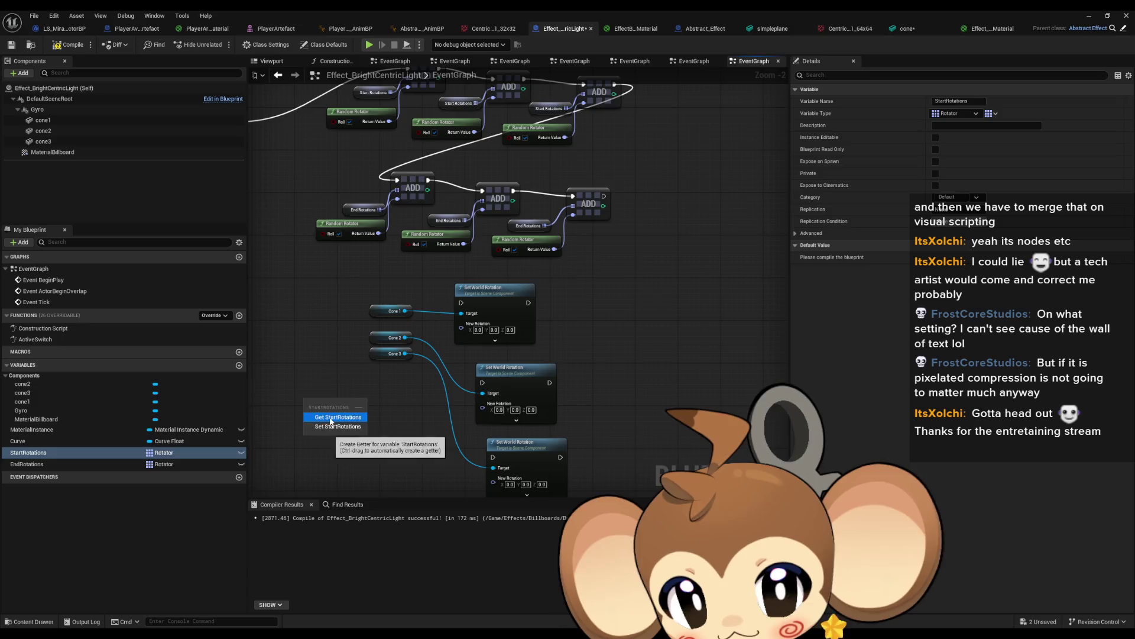
click(323, 425)
scroll(322, 425, up, 2)
drag(410, 326, 456, 325)
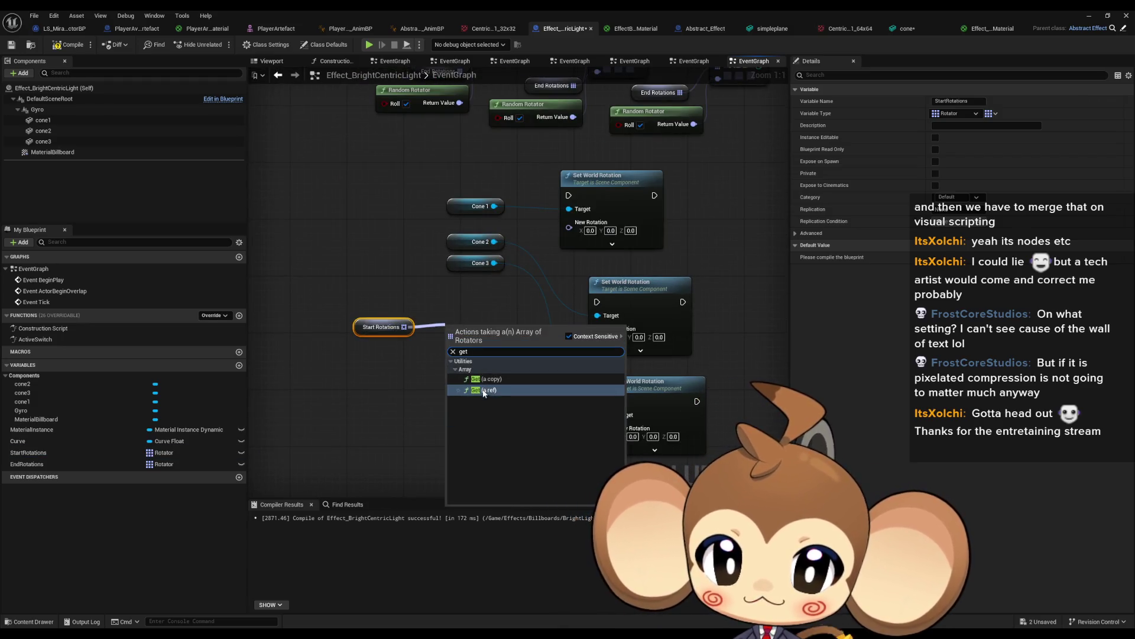
click(488, 378)
key(ctrl+d)
key(ctrl+d)
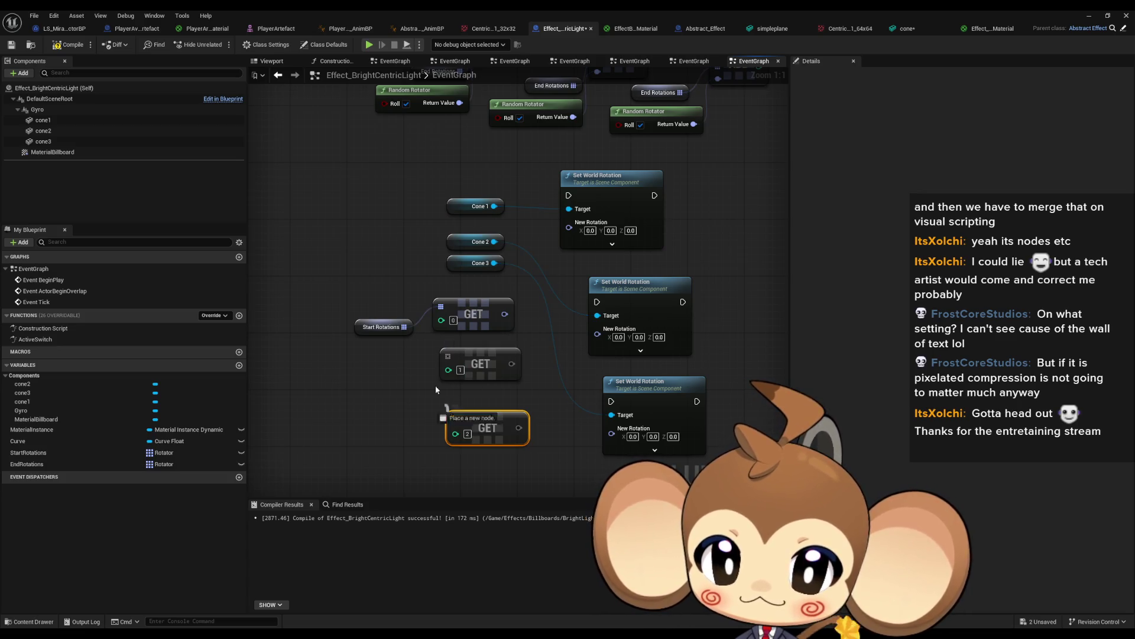
mouse_move(405, 326)
mouse_down()
mouse_move(440, 387)
mouse_move(473, 379)
mouse_move(479, 364)
mouse_up()
key(Escape)
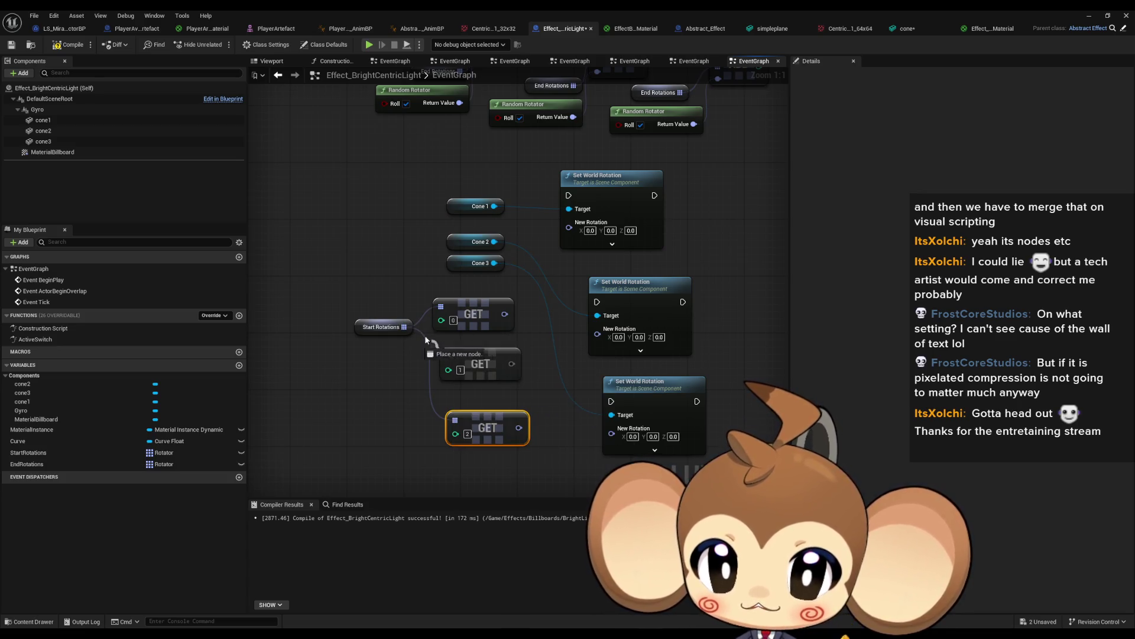
drag(405, 326, 449, 369)
- Wire GET indices 0–2 into each New Rotation and chain the setters after the End Rotations adds
drag(505, 314, 569, 228)
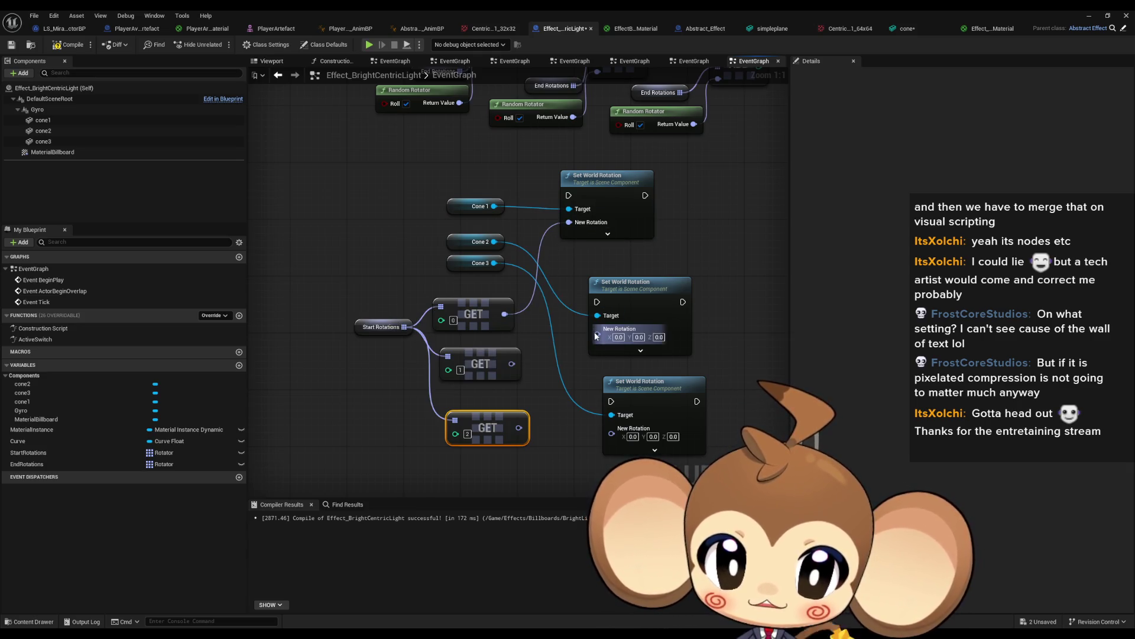
drag(512, 364, 597, 329)
mouse_move(519, 427)
mouse_down()
mouse_move(612, 435)
mouse_move(674, 302)
mouse_up()
drag(597, 302, 645, 195)
scroll(571, 397, down, 2)
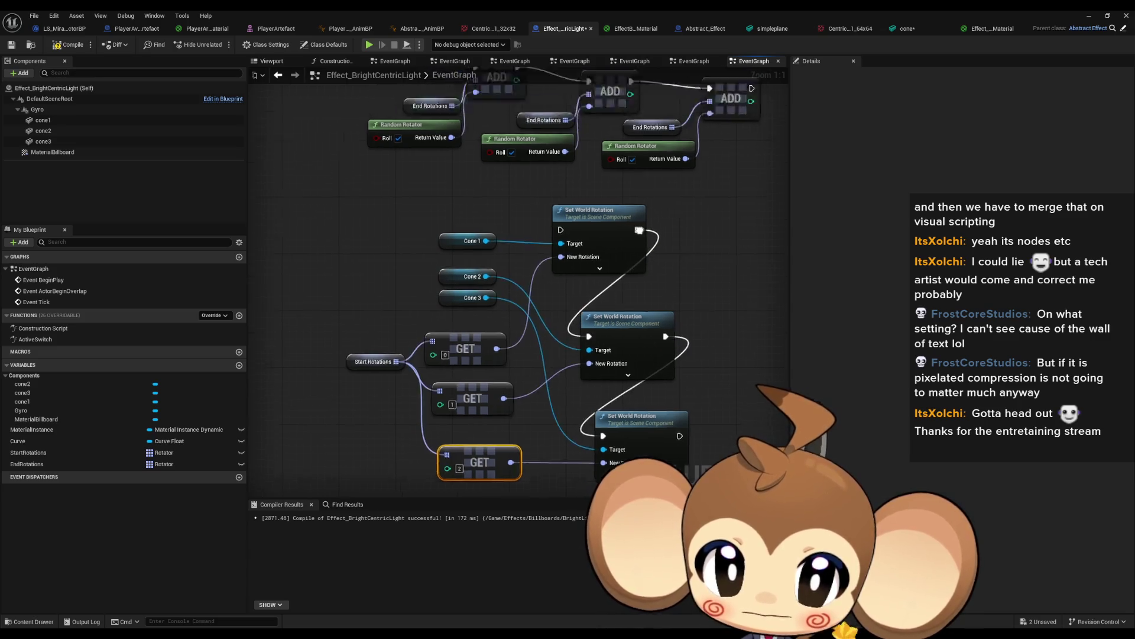
drag(531, 412, 674, 305)
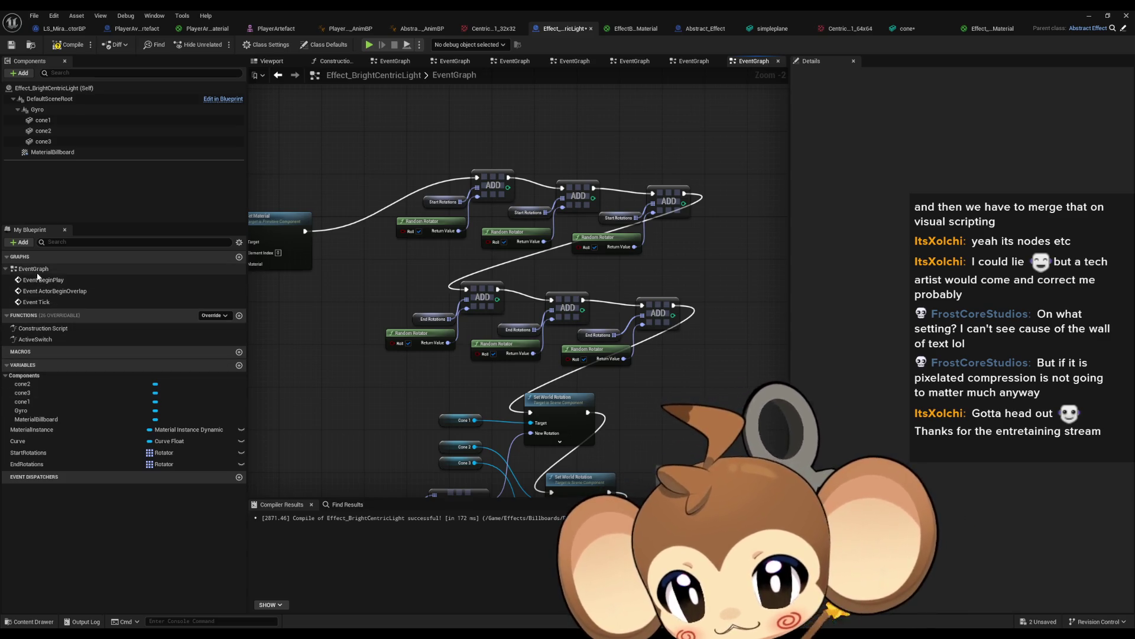
- Open the ActiveSwitch graph and add Start Rotations and End Rotations getters
double_click(36, 339)
drag(28, 453, 455, 417)
click(477, 432)
mouse_move(36, 464)
mouse_down()
mouse_move(488, 438)
mouse_move(451, 456)
mouse_move(435, 413)
mouse_move(528, 400)
mouse_move(543, 370)
mouse_up()
click(465, 468)
- Add a For Each Loop over Start Rotations and a GET node from End Rotations
scroll(465, 468, up, 4)
text(for each)
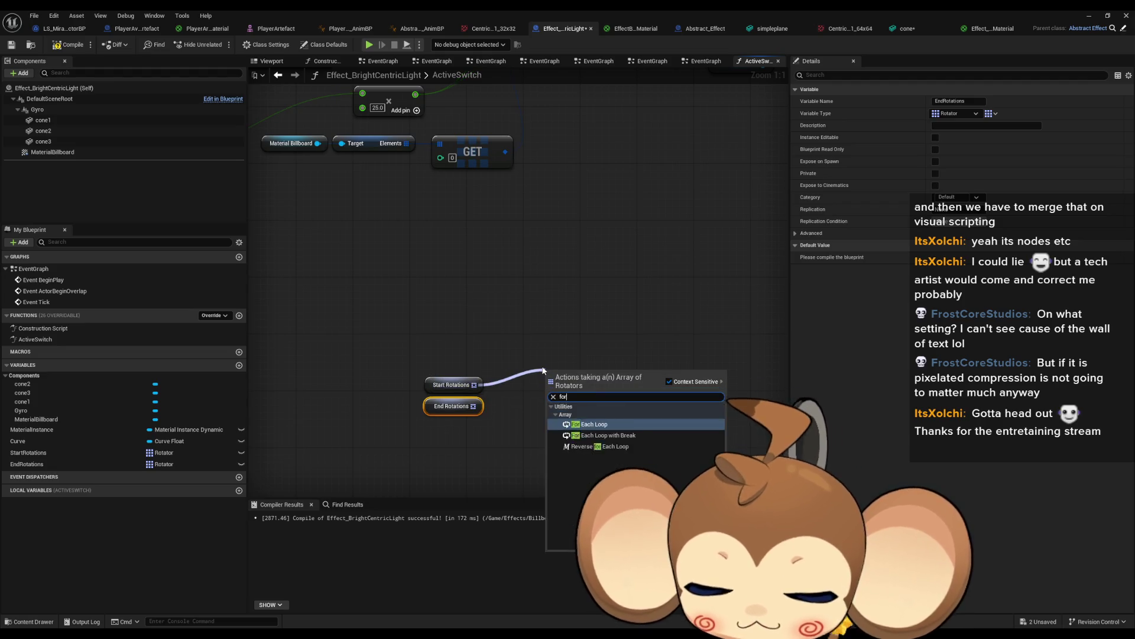
key(Return)
drag(593, 403, 593, 376)
mouse_move(474, 406)
mouse_down()
mouse_move(519, 424)
mouse_move(428, 421)
mouse_up()
text(get)
click(559, 478)
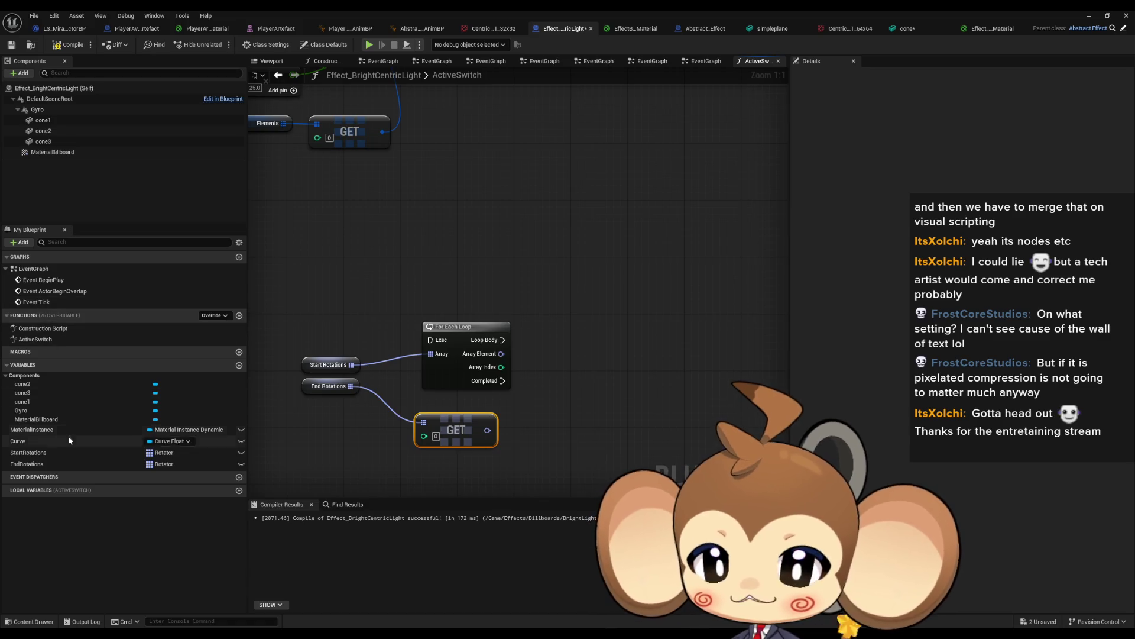
click(35, 339)
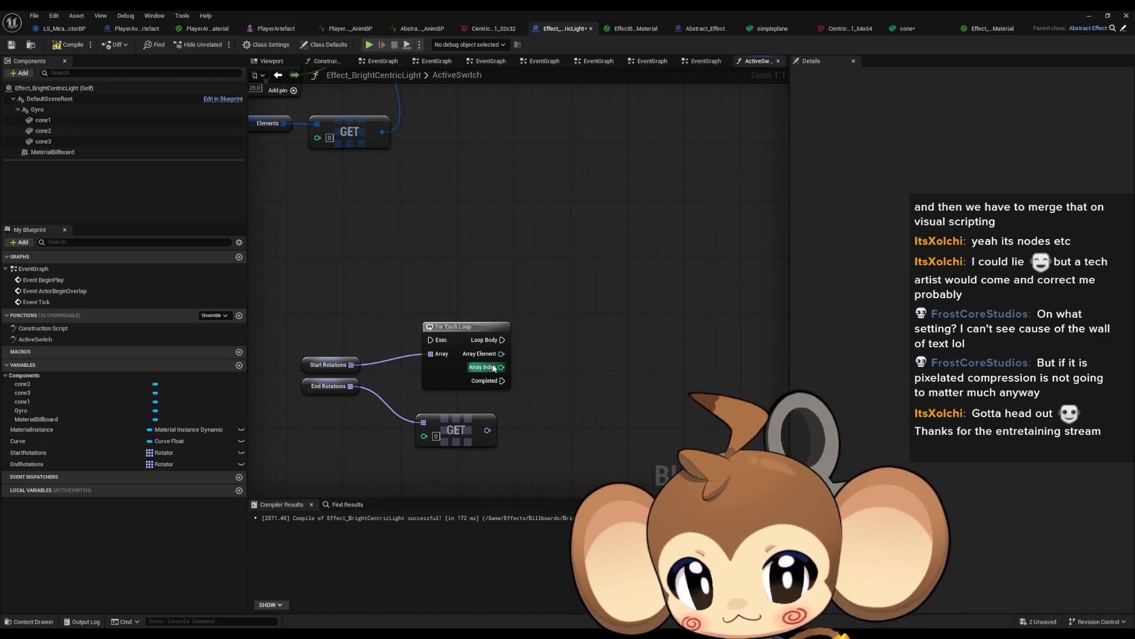
- Back in the EventGraph, add a ConeArray variable and give it a Static Mesh type
double_click(33, 268)
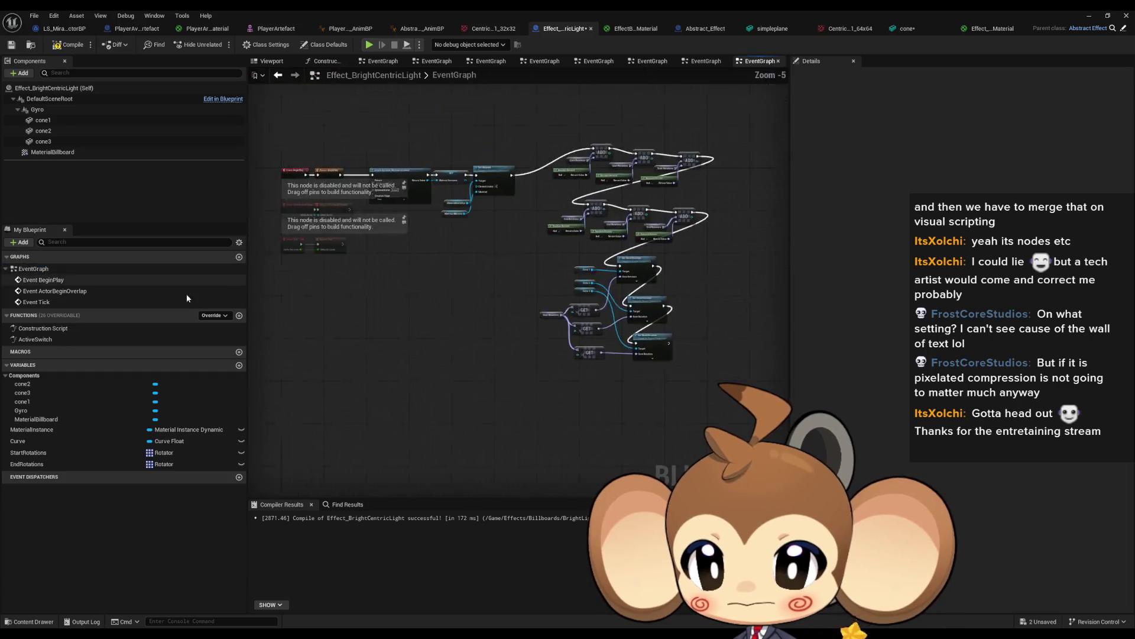
scroll(490, 336, up, 3)
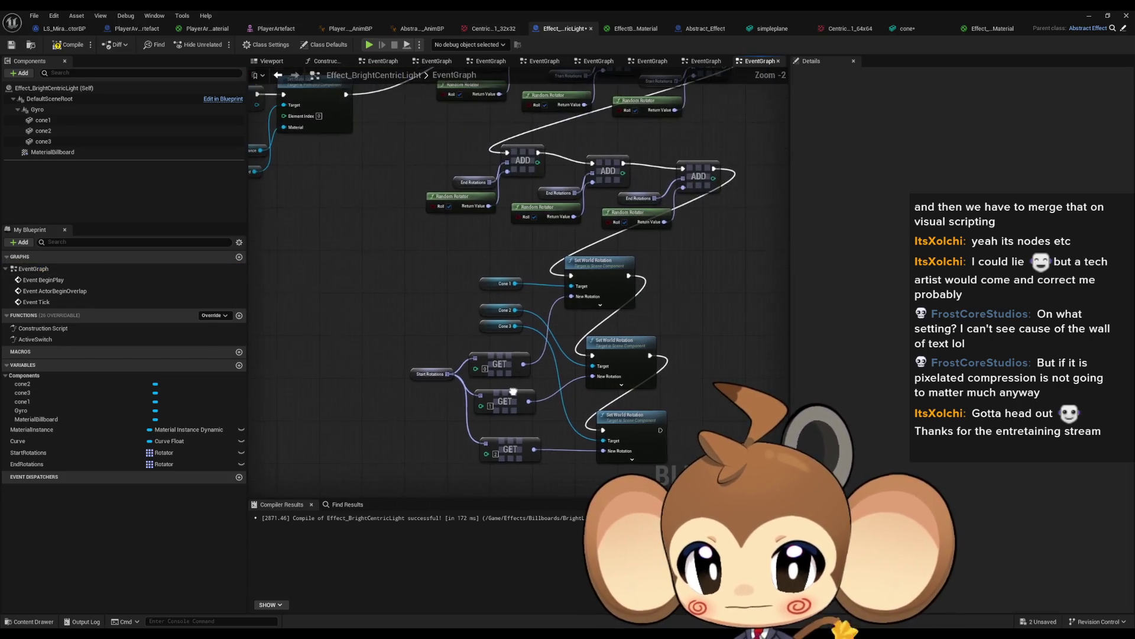
mouse_move(512, 391)
mouse_down()
mouse_move(483, 300)
mouse_move(502, 294)
mouse_move(417, 304)
mouse_up()
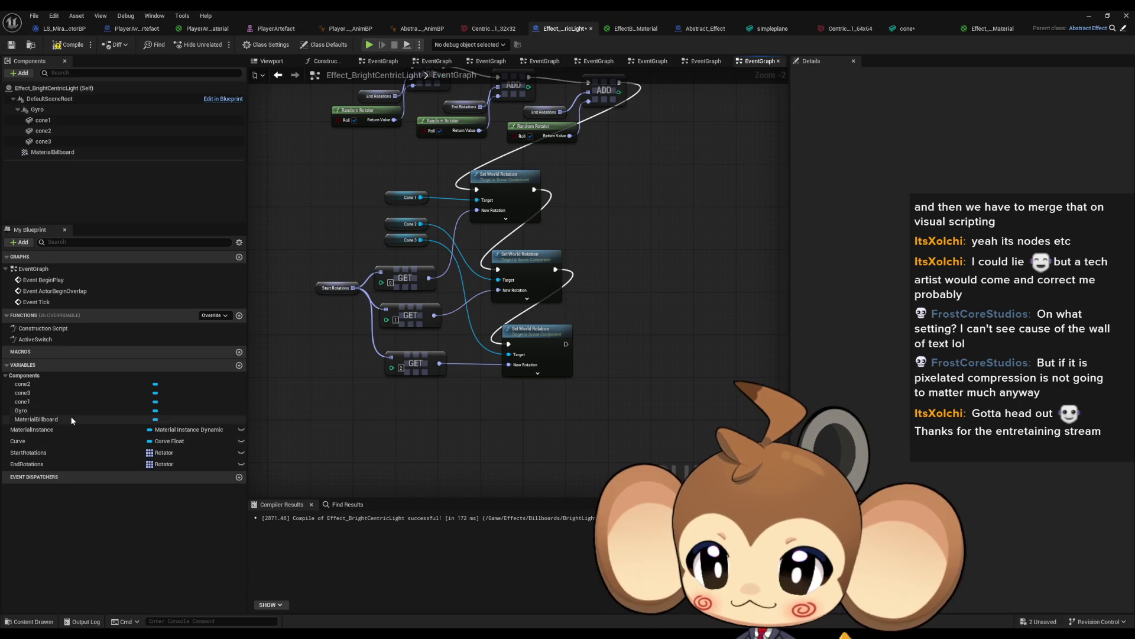
click(239, 366)
text(ConeArray)
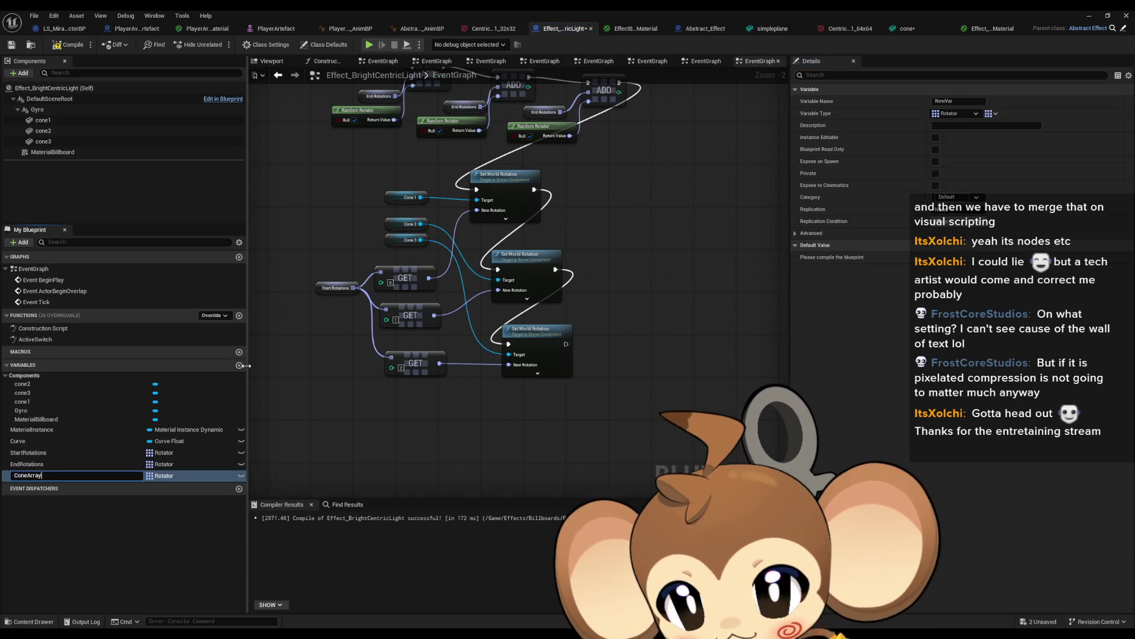
key(Return)
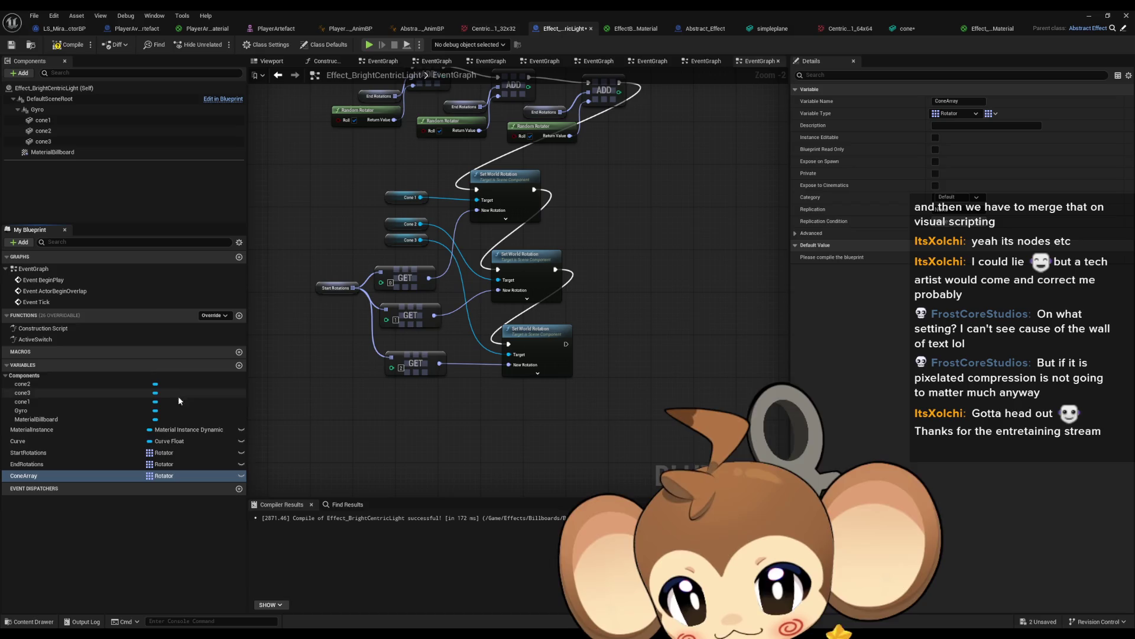
click(162, 477)
text(stat mesh)
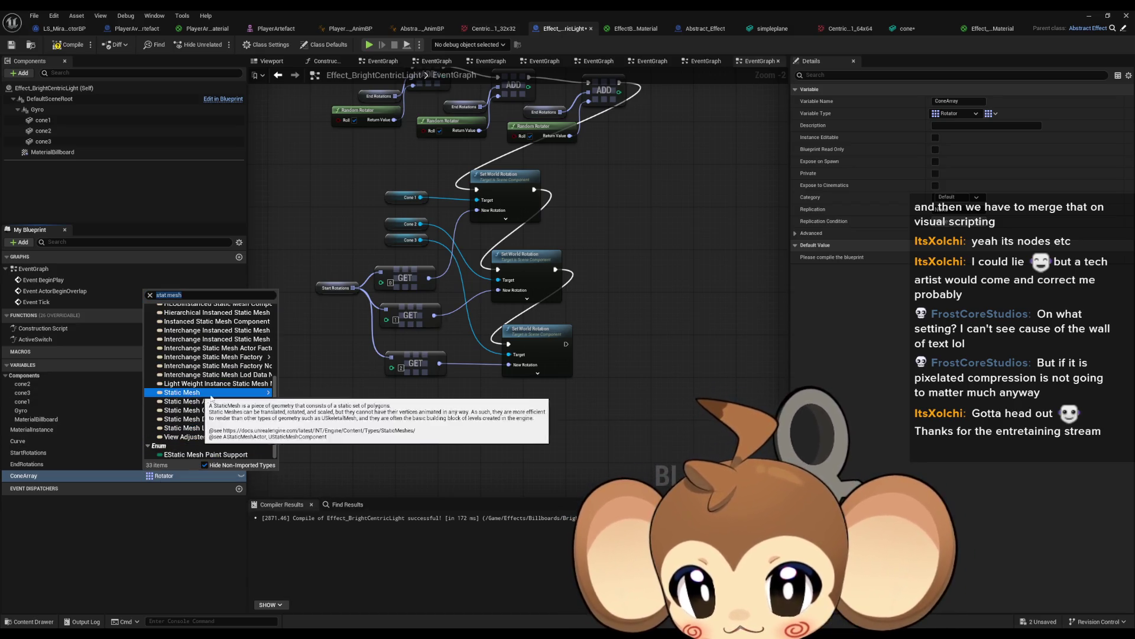
mouse_move(260, 392)
click(305, 393)
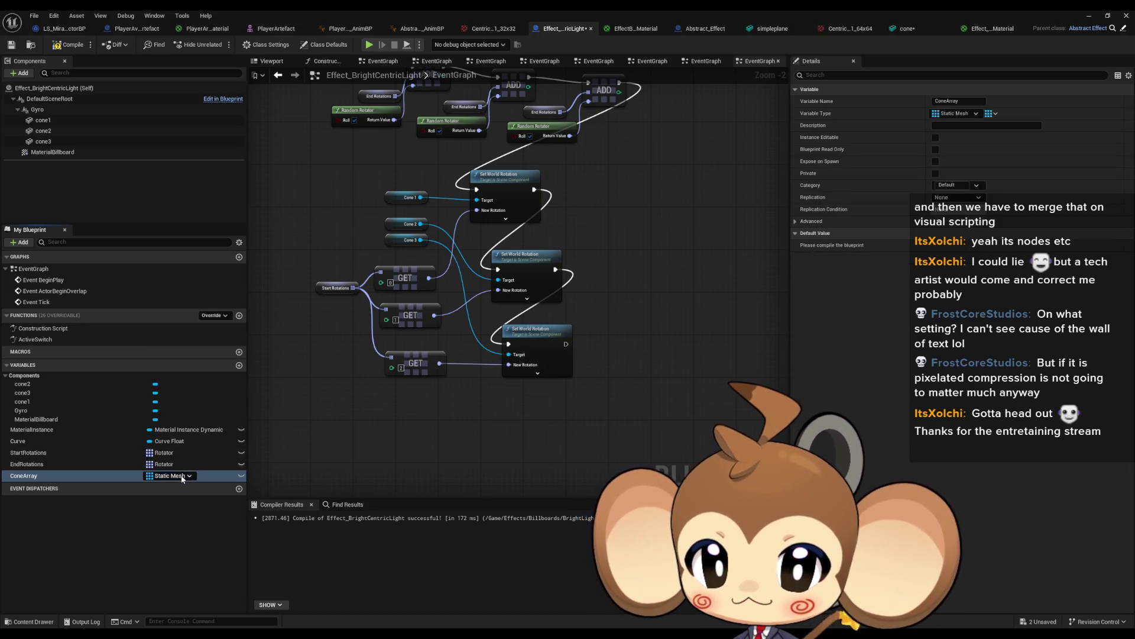
- Place a ConeArray getter with an Add node and wire Cone 1 into its item
drag(32, 482, 388, 472)
drag(495, 412, 583, 413)
click(513, 420)
text(add)
key(Return)
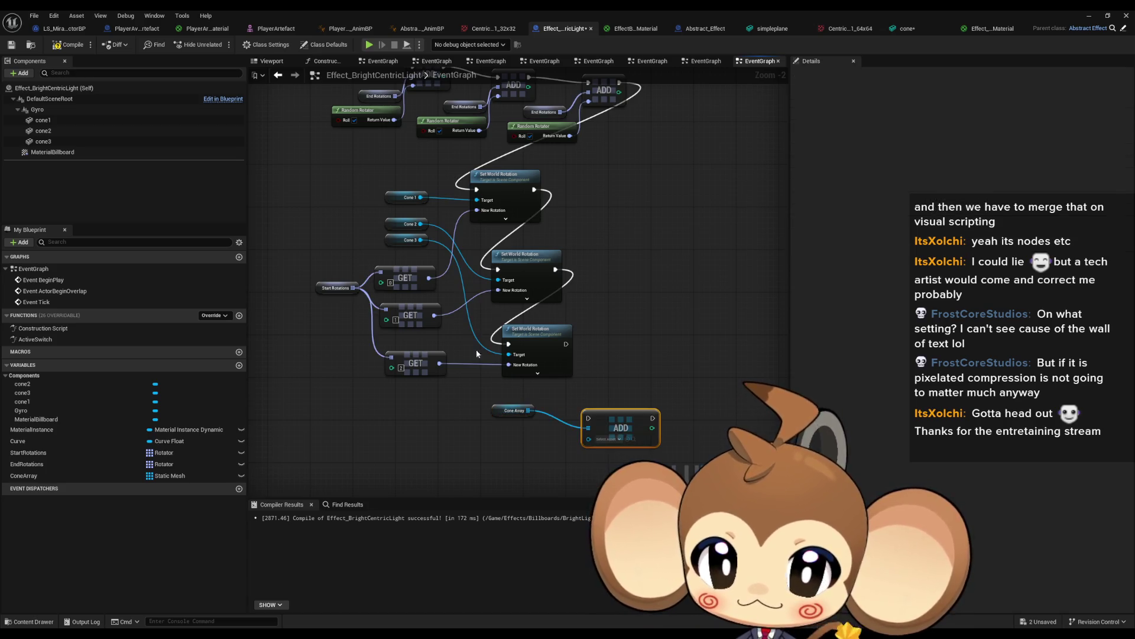
drag(363, 178, 438, 248)
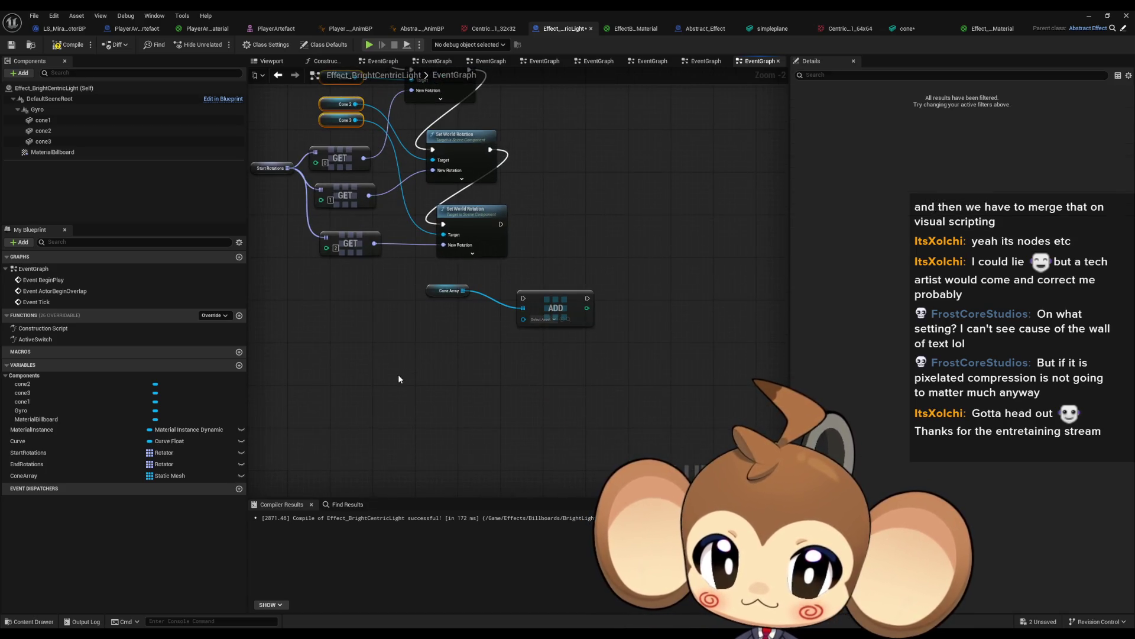
mouse_move(524, 320)
mouse_down()
mouse_move(430, 354)
mouse_move(522, 320)
mouse_up()
click(412, 381)
click(419, 383)
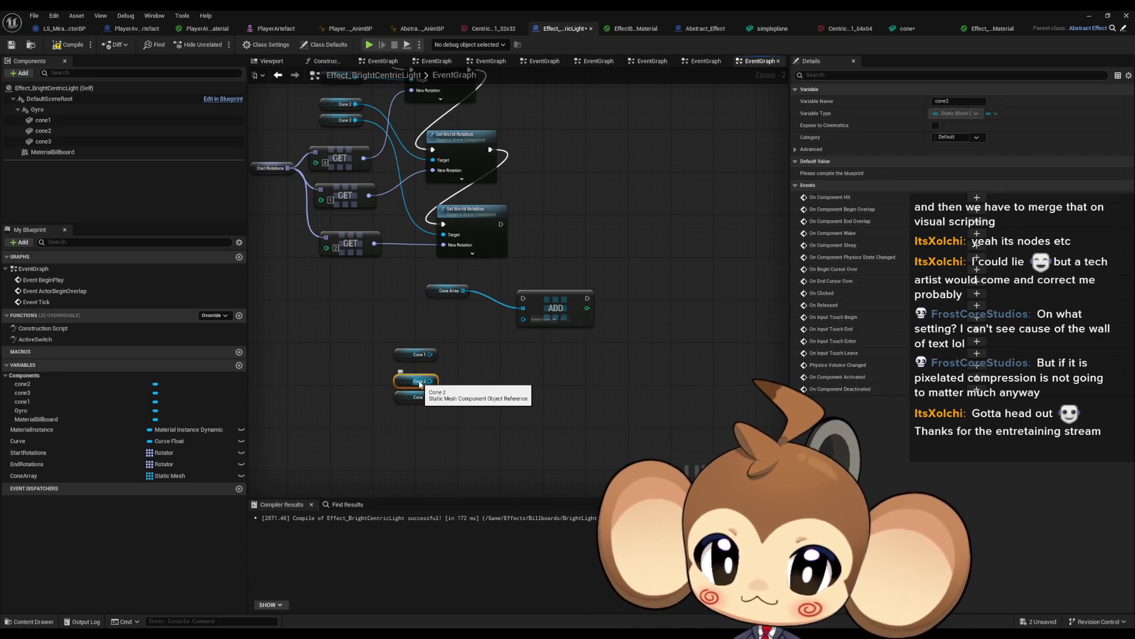
- Delete the first Add node and ConeArray getter, and look up mesh component types
click(176, 479)
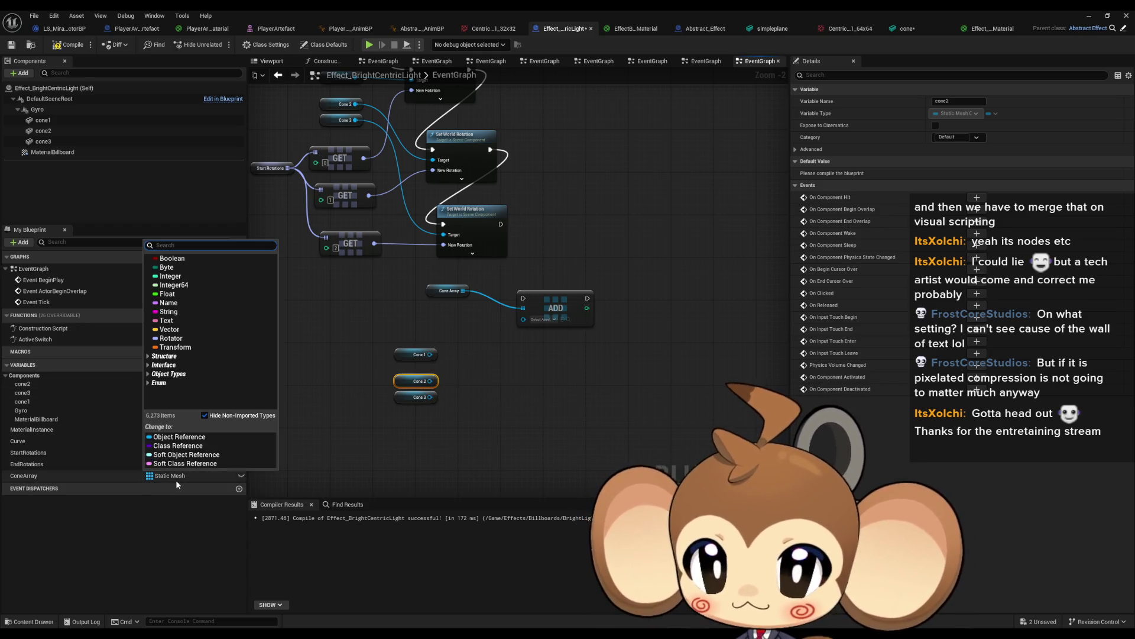
click(556, 308)
key(Delete)
click(444, 290)
key(Delete)
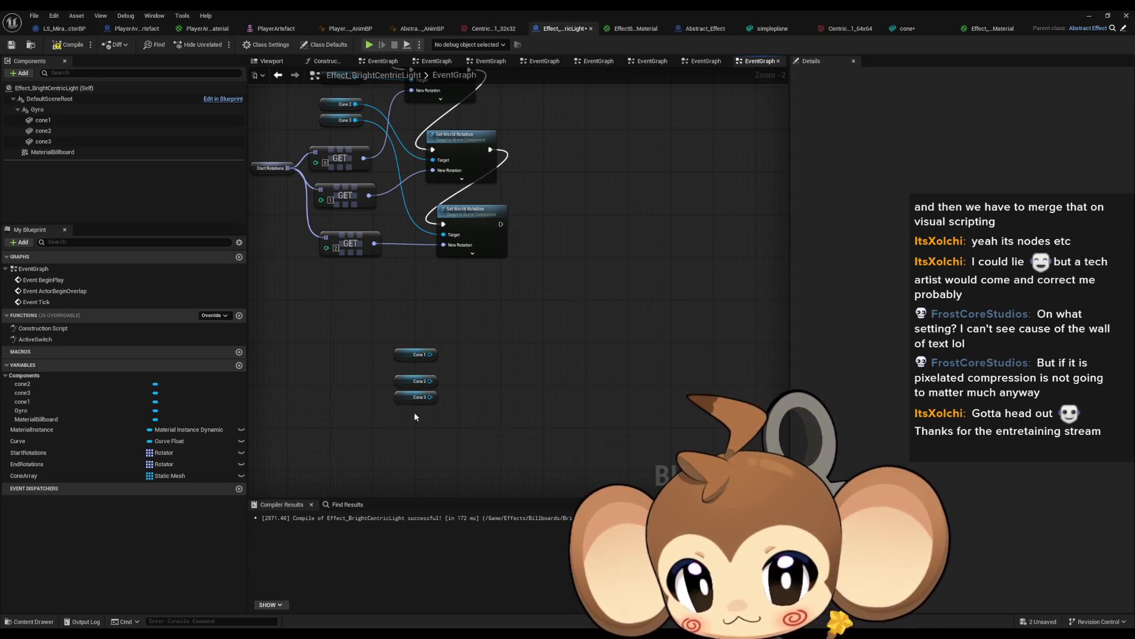
click(188, 477)
text(ta)
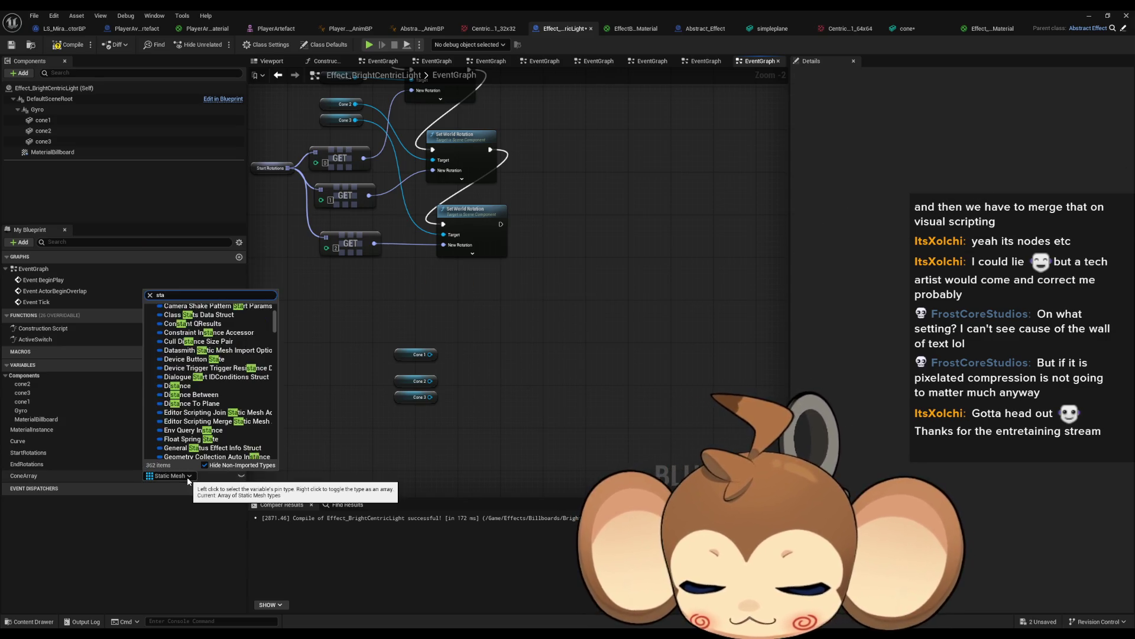
text( mesh com)
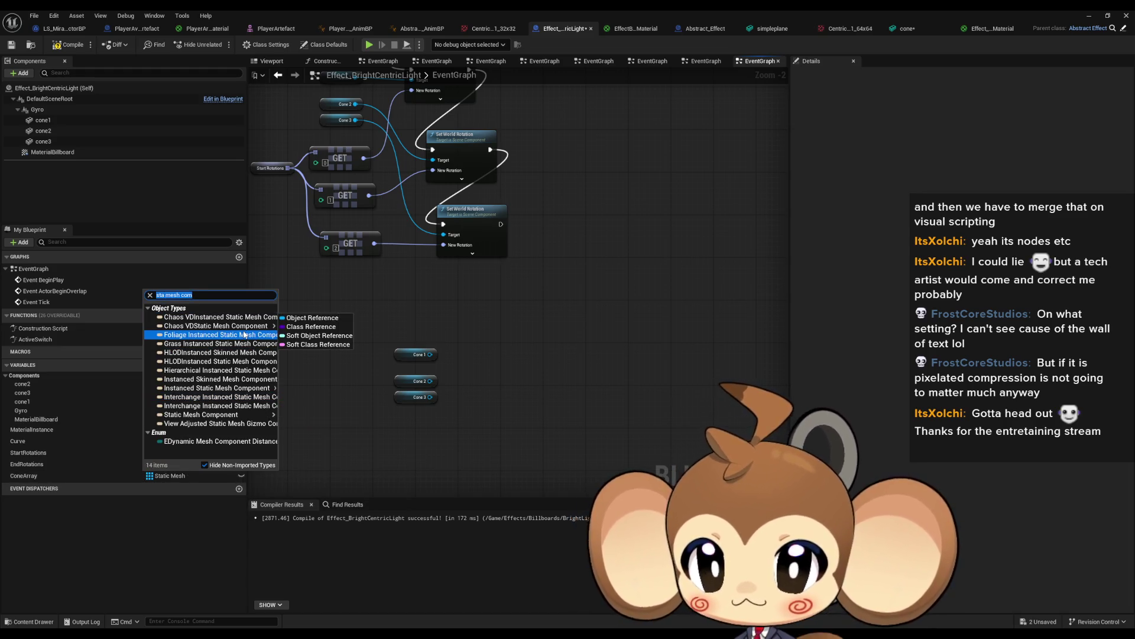
mouse_move(245, 335)
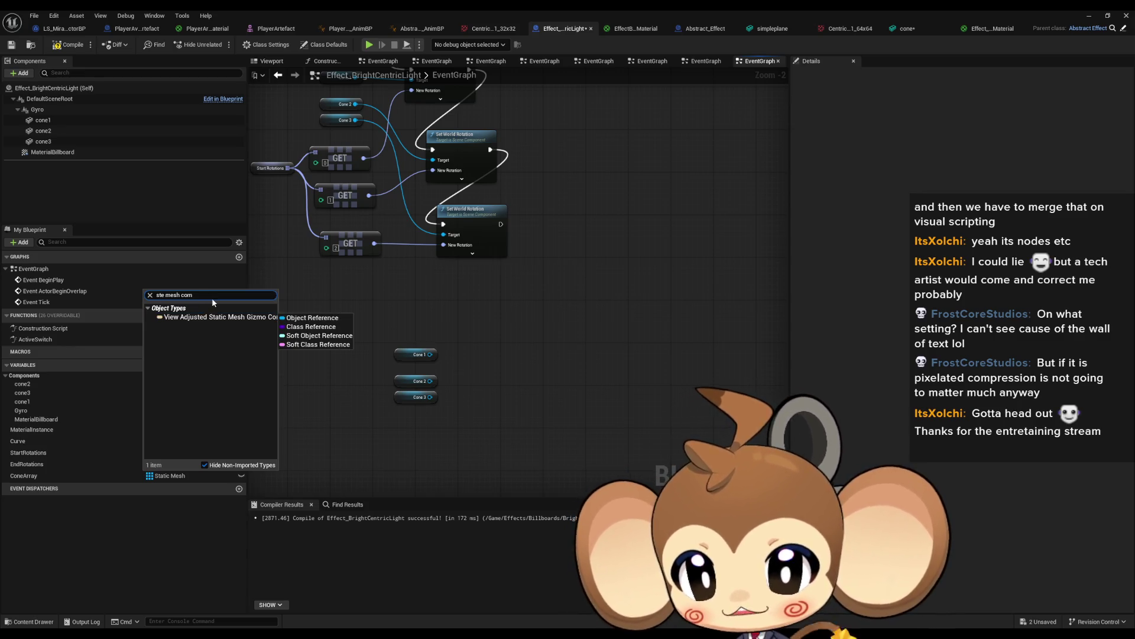
click(438, 327)
- Change ConeArray's type to Static Mesh Component object reference
click(185, 481)
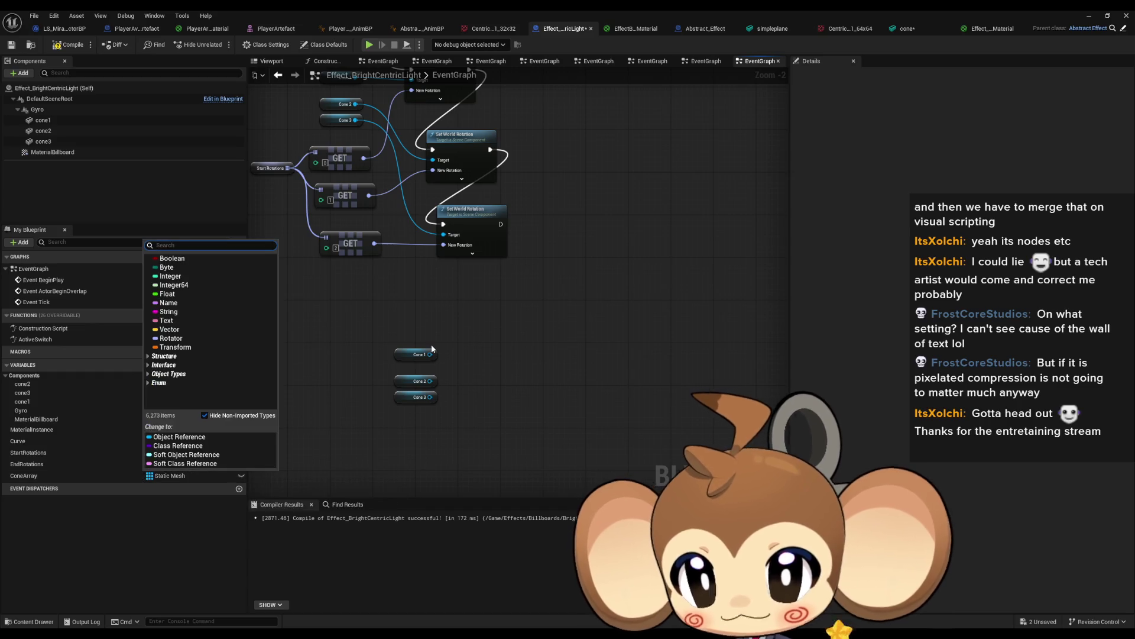
text(static mesh)
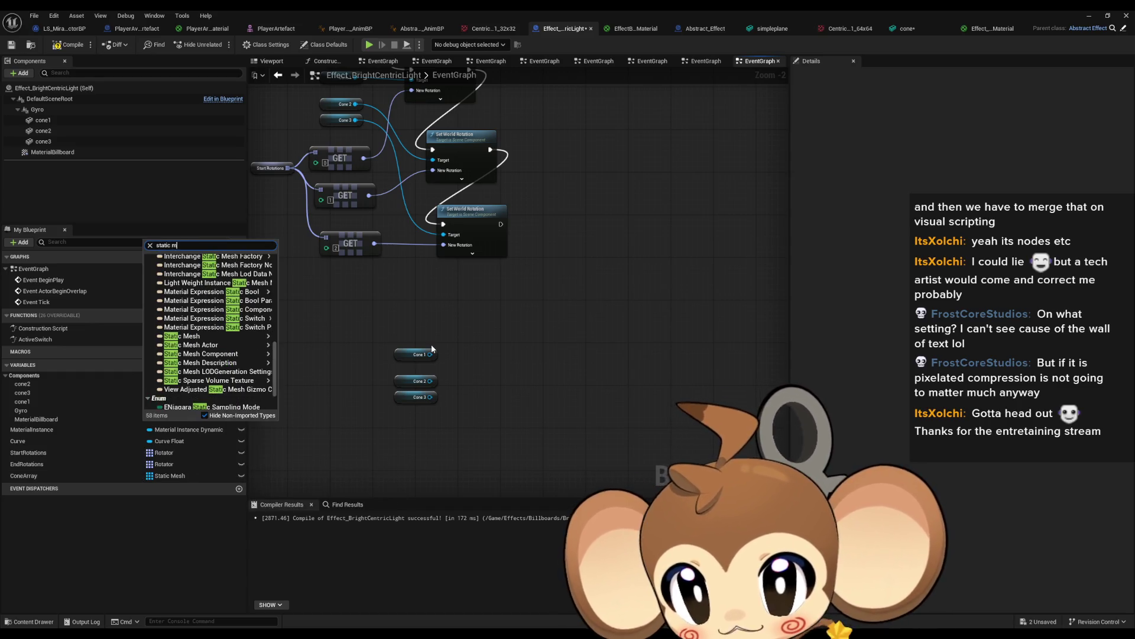
text( com)
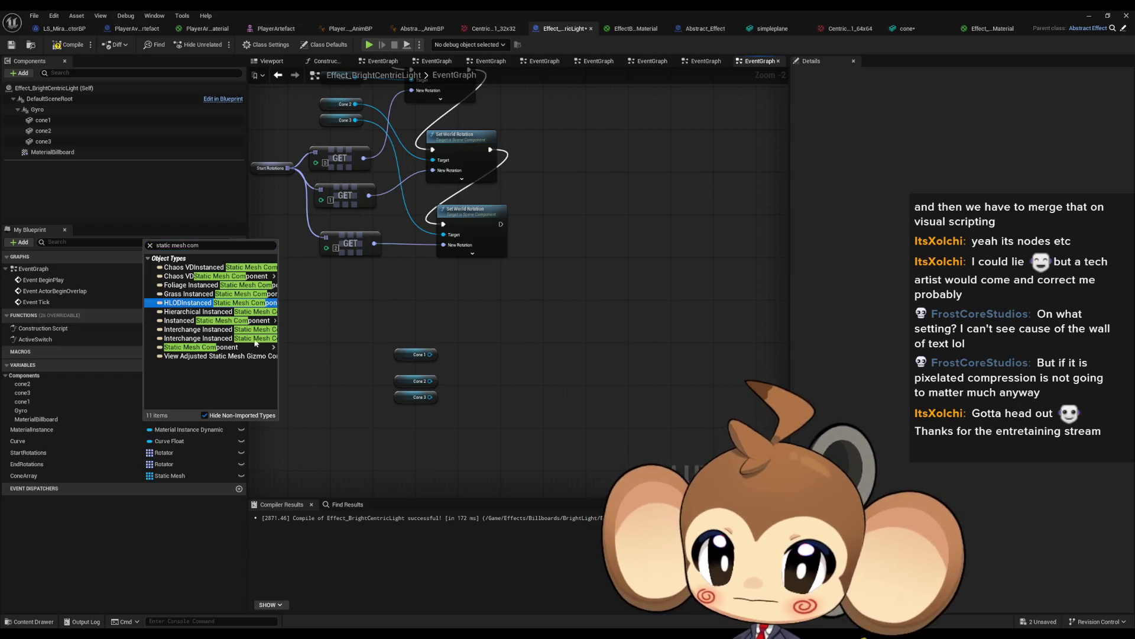
mouse_move(255, 347)
click(295, 349)
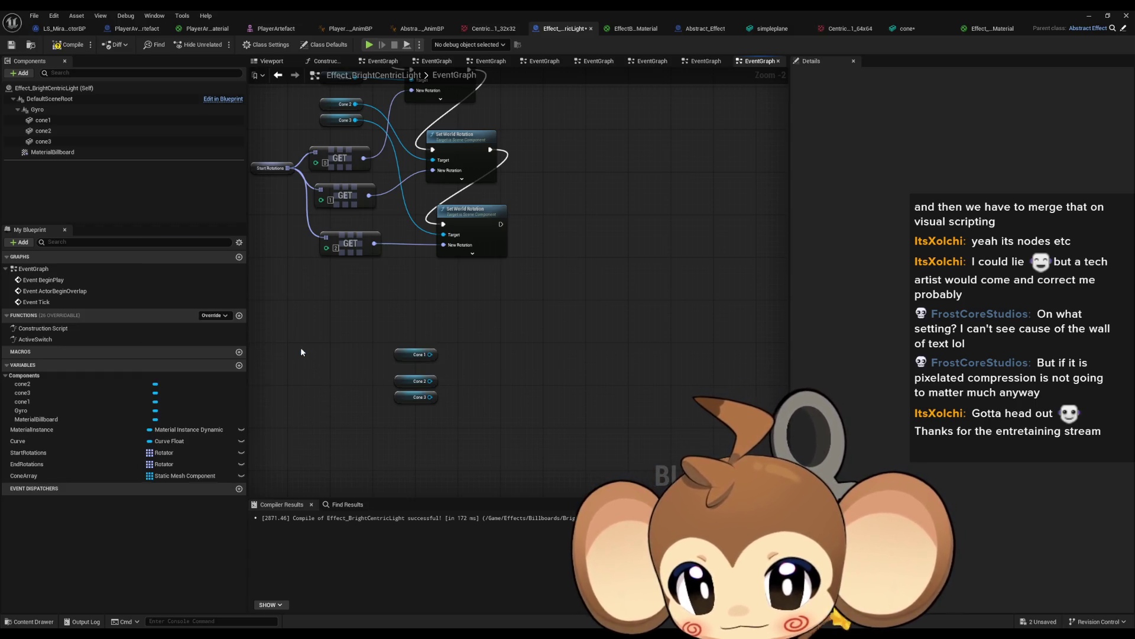
- Place a new ConeArray getter with Add nodes and connect Cone 1 and Cone 2
drag(124, 479, 397, 349)
drag(396, 296, 476, 311)
click(414, 307)
text(add)
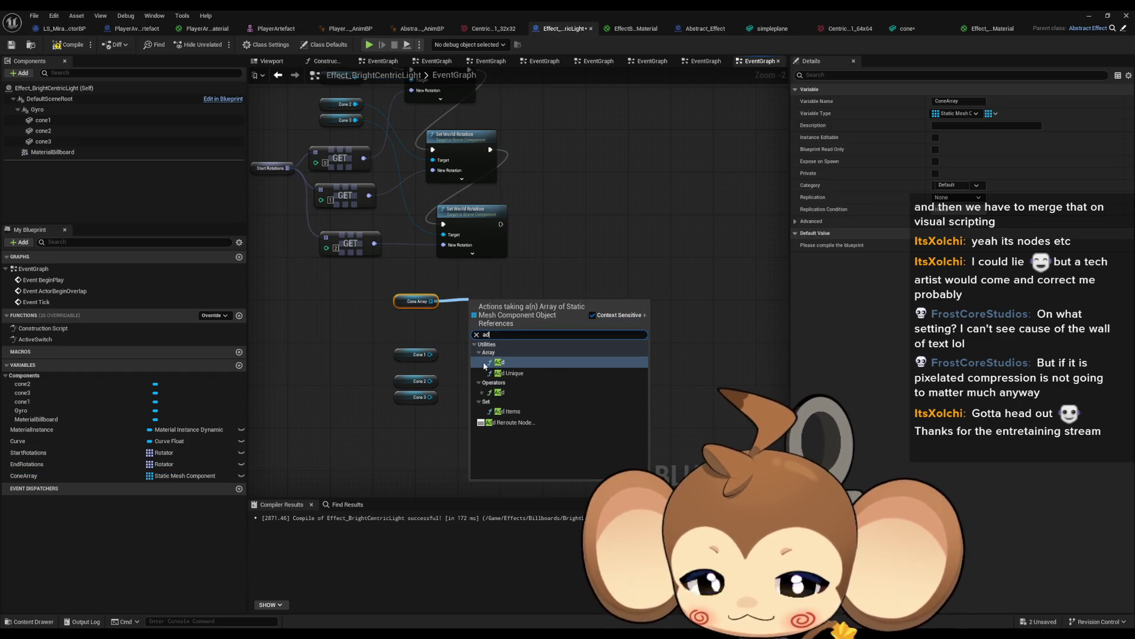
click(514, 361)
mouse_move(430, 354)
mouse_down()
mouse_move(473, 325)
mouse_move(434, 393)
mouse_move(470, 322)
mouse_move(612, 387)
mouse_up()
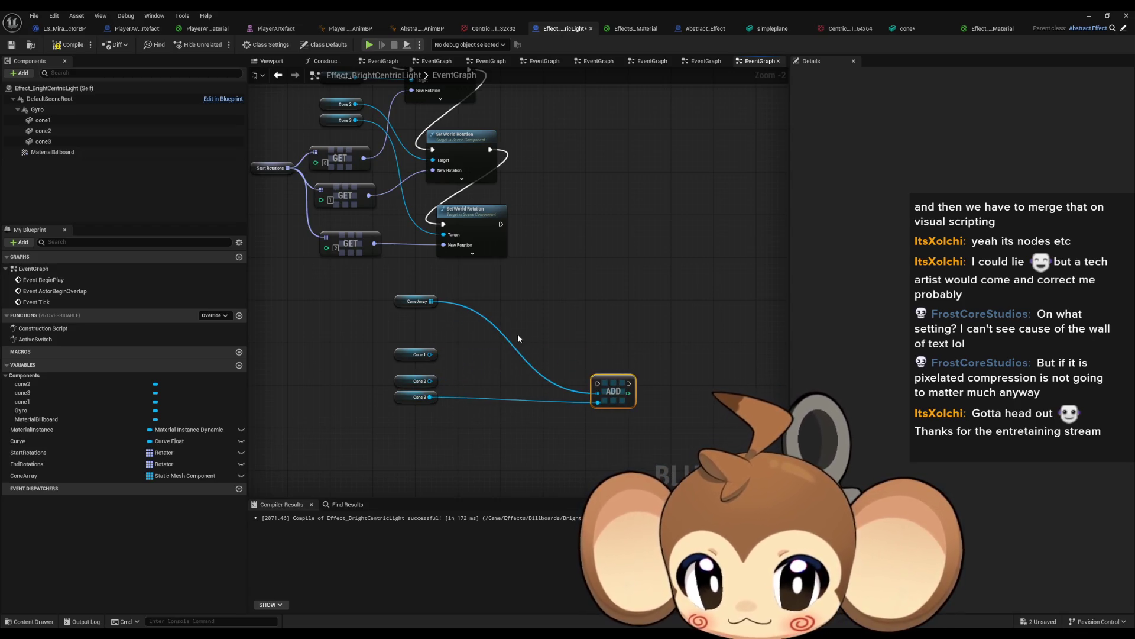
mouse_move(529, 380)
mouse_down()
mouse_move(430, 381)
mouse_move(498, 325)
mouse_up()
- In ActiveSwitch, rearrange the rotation nodes and add a Get on Start Rotations by Array Index
key(alt+Left)
key(alt+Left)
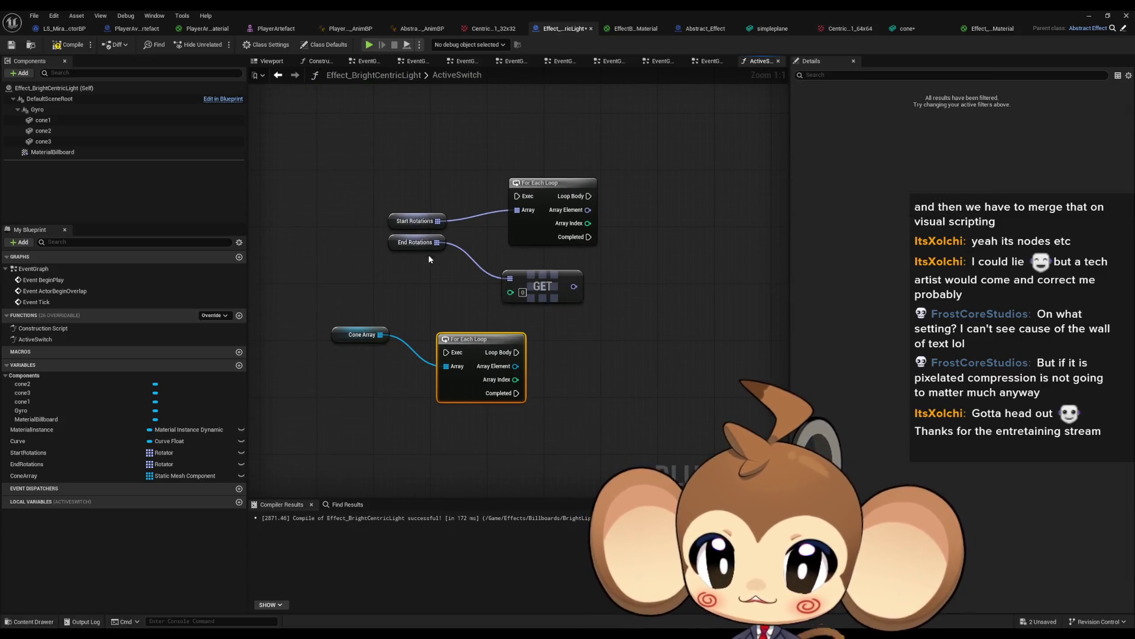
drag(402, 244, 481, 450)
drag(541, 283, 632, 410)
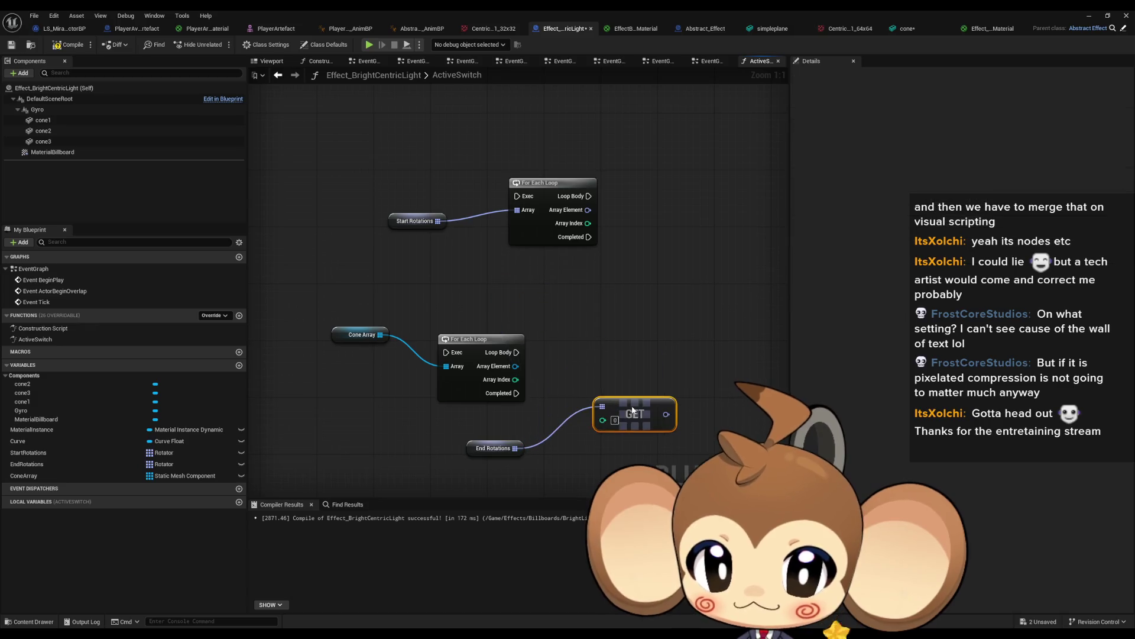
mouse_move(395, 222)
mouse_down()
mouse_move(548, 421)
mouse_move(473, 421)
mouse_move(600, 367)
mouse_up()
text(get)
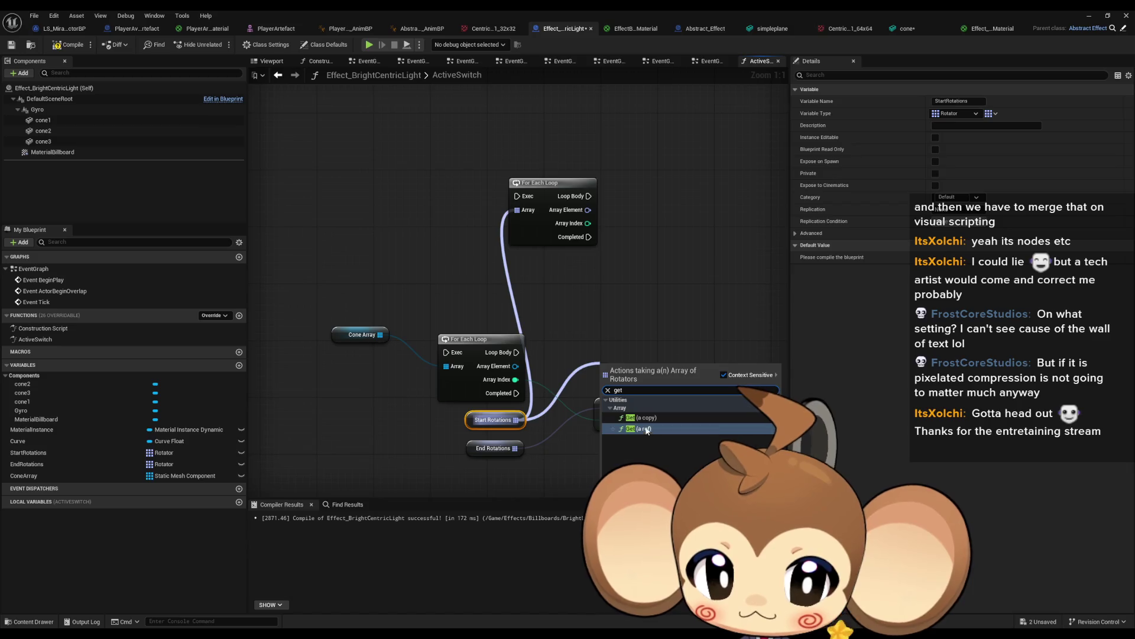
click(646, 429)
drag(515, 380, 603, 384)
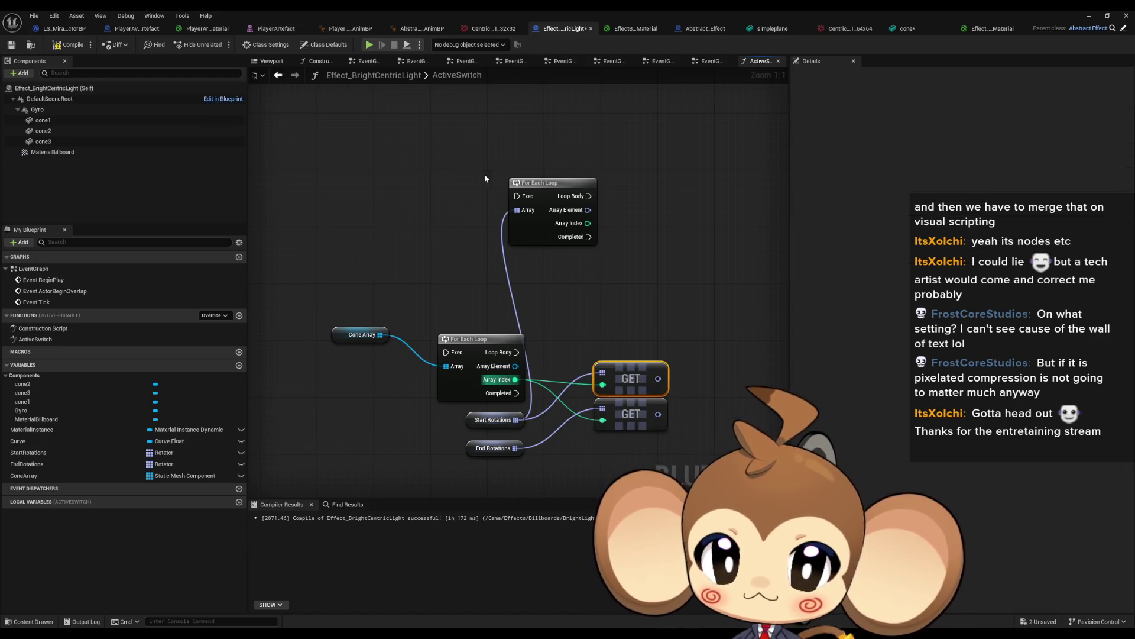
- Delete the upper For Each Loop and wire Set Material into the Cone Array loop
drag(484, 173, 608, 293)
key(Delete)
scroll(326, 243, down, 4)
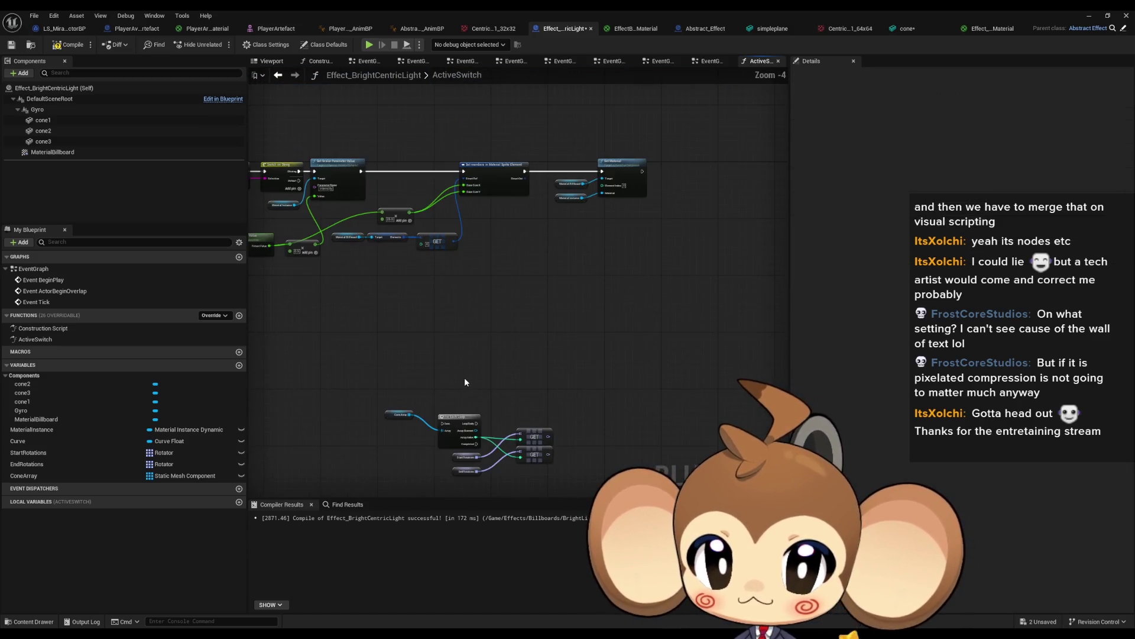
mouse_move(465, 382)
mouse_down()
mouse_move(510, 412)
mouse_move(615, 431)
mouse_move(532, 420)
mouse_move(542, 316)
mouse_up()
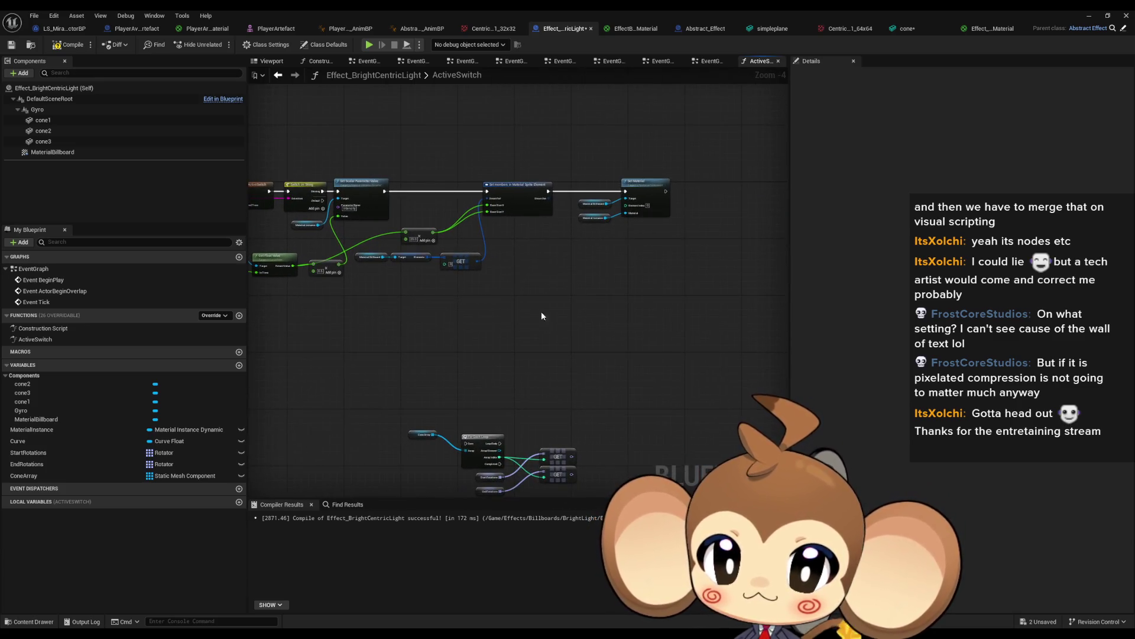
drag(665, 194, 465, 444)
scroll(530, 430, up, 3)
scroll(586, 283, up, 1)
- Add a Lerp (Rotator) node fed by the GET result and start wiring its Alpha
drag(541, 315, 571, 321)
text(lerp)
key(Return)
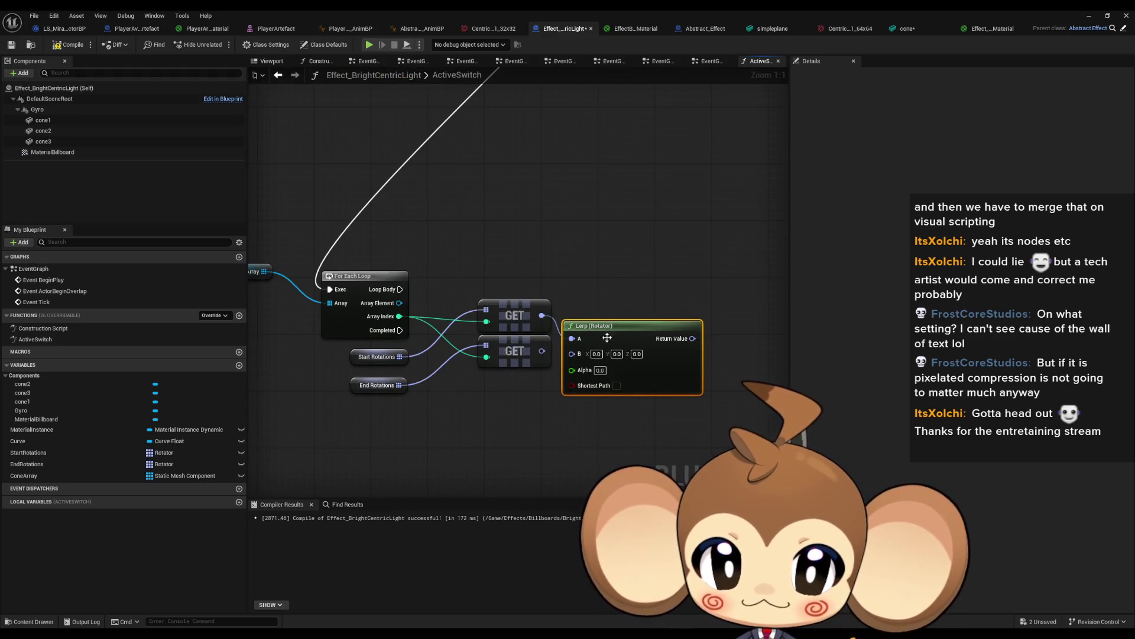
mouse_move(572, 370)
mouse_down()
mouse_move(508, 225)
mouse_move(497, 142)
mouse_move(285, 99)
mouse_move(466, 236)
mouse_move(438, 290)
mouse_move(470, 256)
mouse_up()
scroll(550, 332, down, 3)
scroll(492, 300, up, 2)
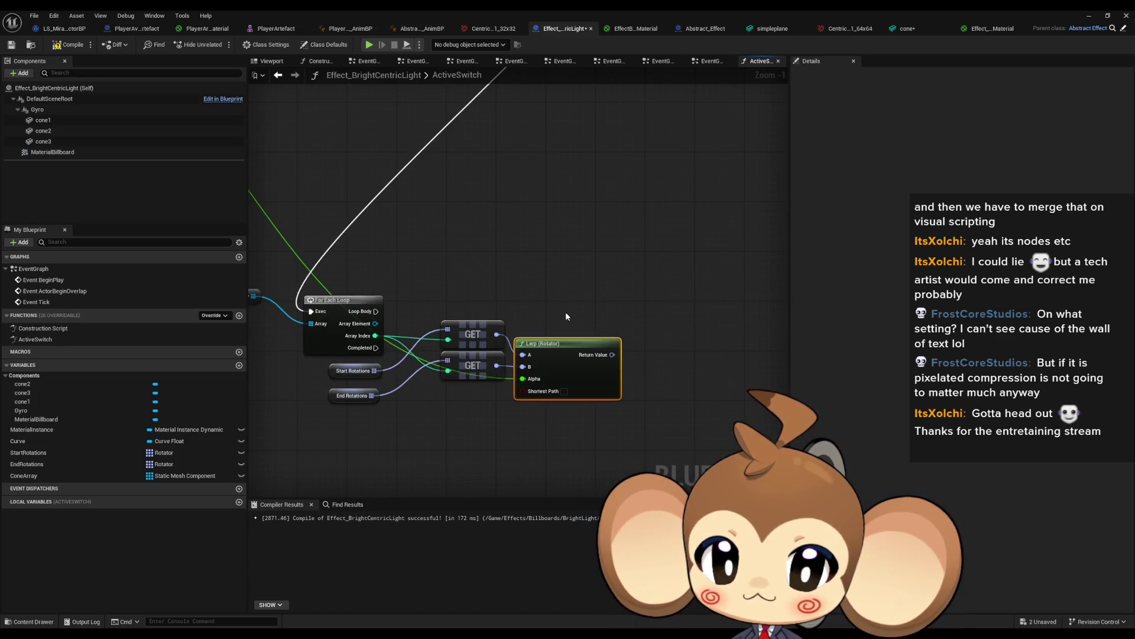
drag(565, 317, 588, 305)
- Add Set World Rotation on the Array Element and drive it from the Loop Body
drag(400, 313, 612, 278)
text(set rota)
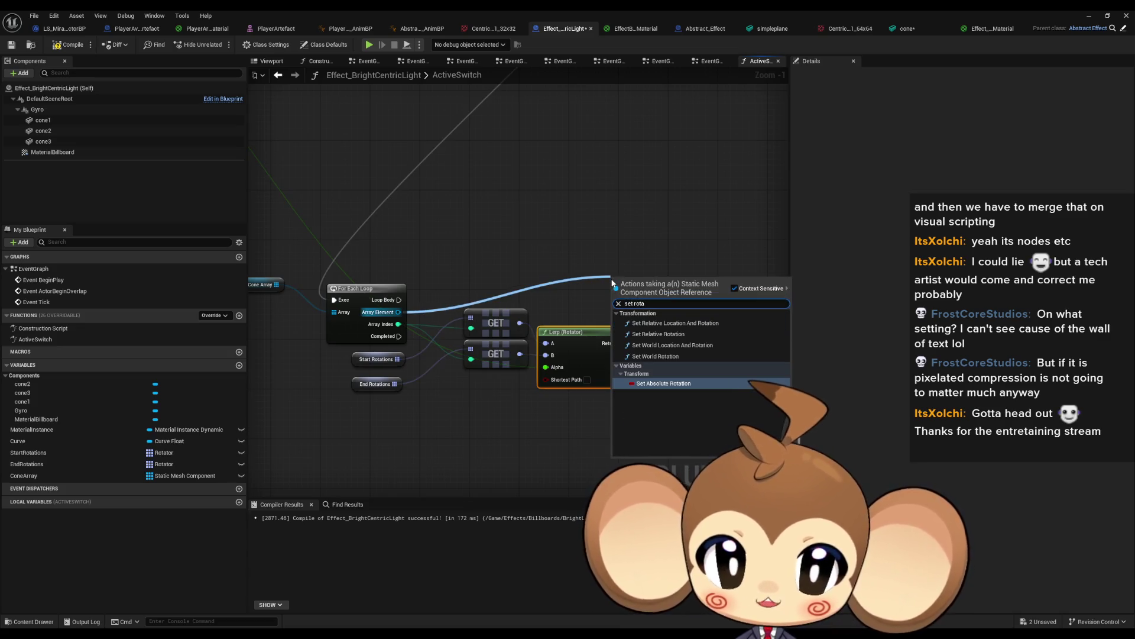
key(Up)
key(Return)
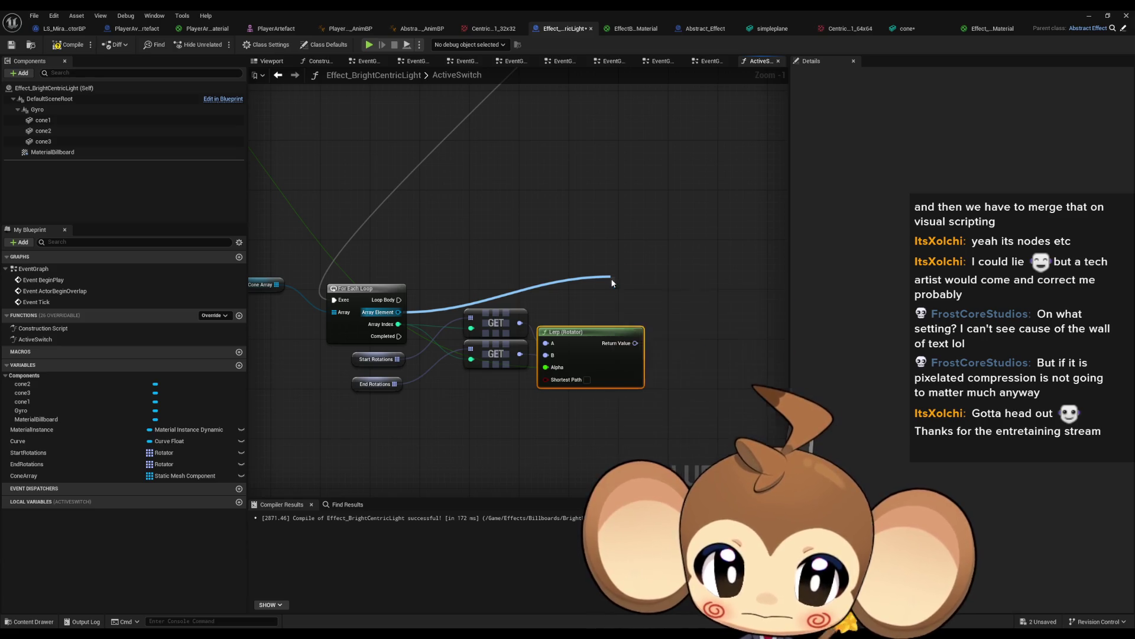
mouse_move(637, 292)
mouse_down()
mouse_move(698, 293)
mouse_move(674, 329)
mouse_move(636, 343)
mouse_up()
drag(683, 294, 399, 300)
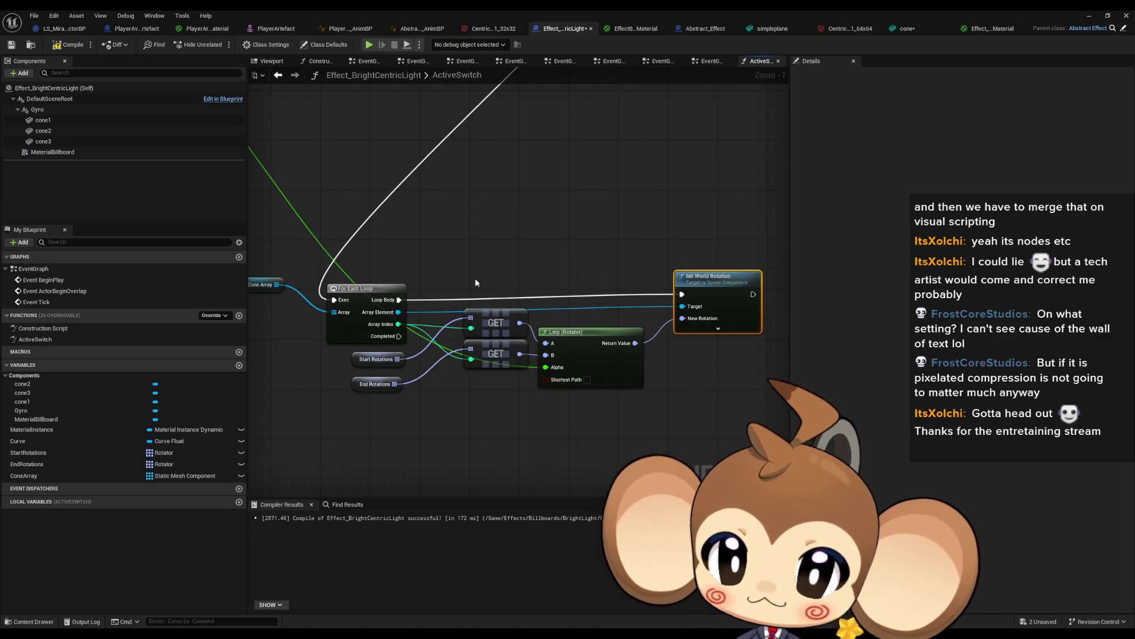
drag(717, 283, 717, 296)
click(653, 258)
- Compile and save the effect blueprint with Ctrl+S
scroll(653, 258, down, 3)
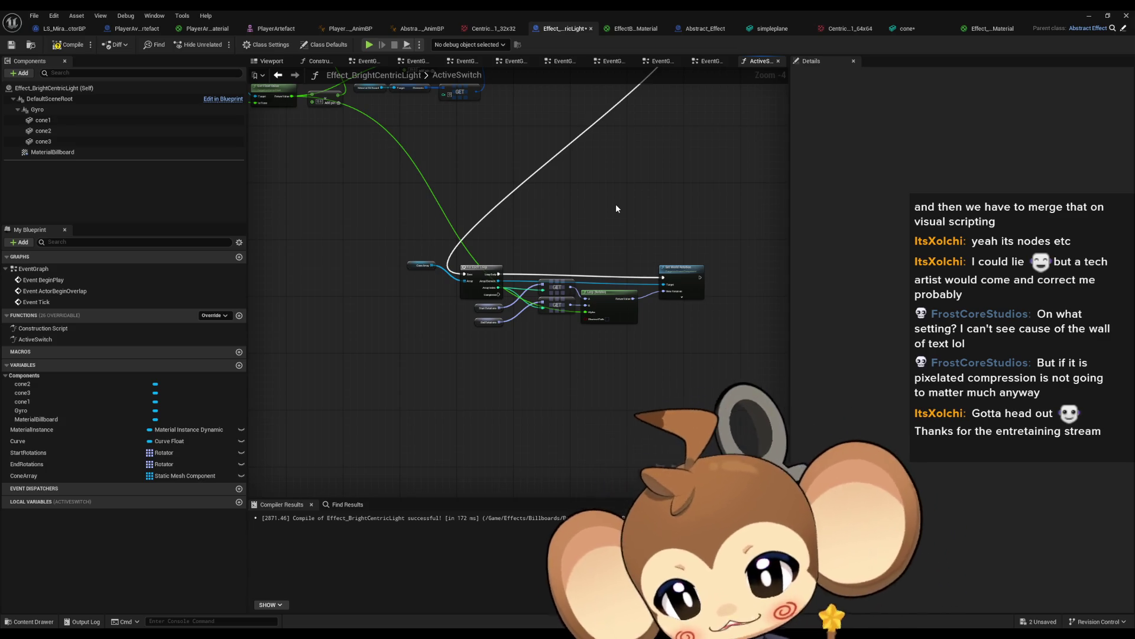
drag(616, 206, 572, 273)
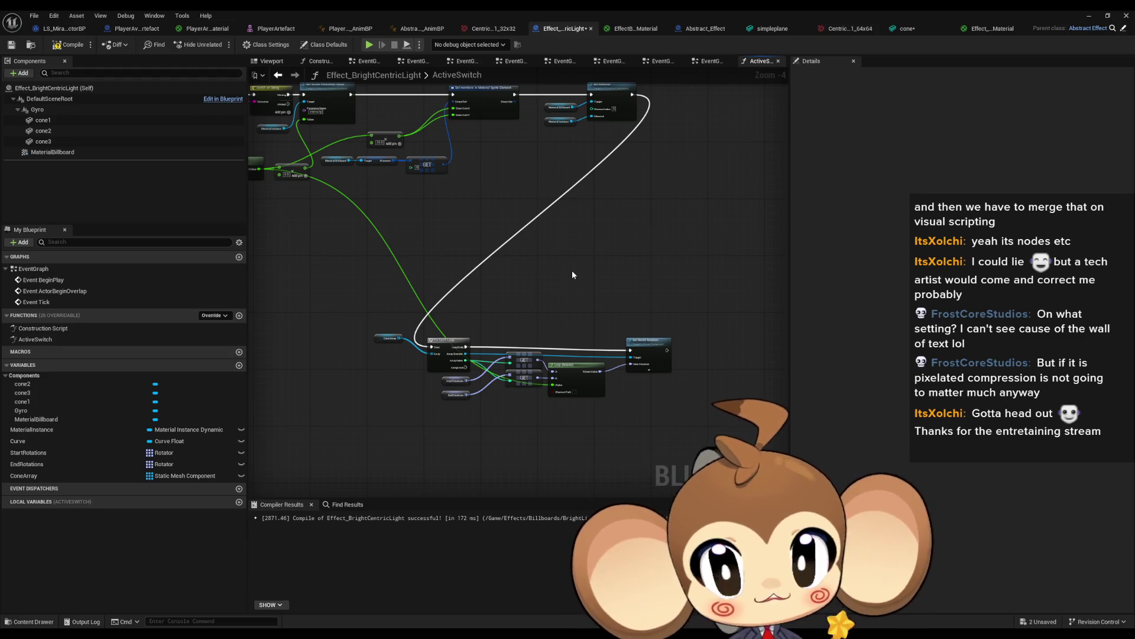
key(ctrl+s)
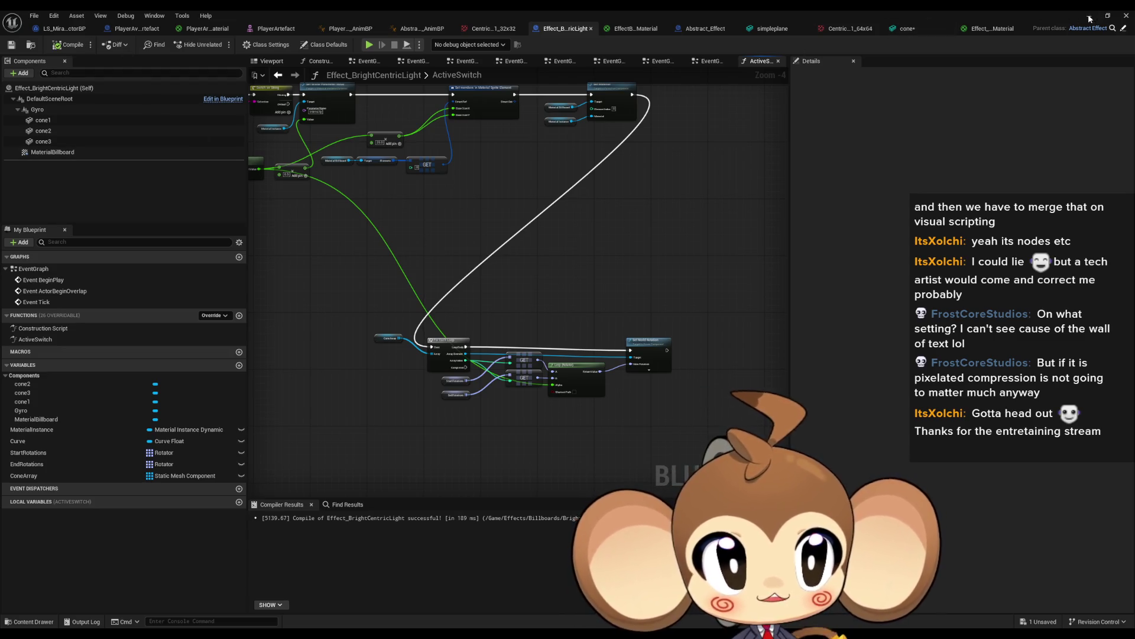
- In the level editor, Save All and confirm saving the cone asset
key(alt+Tab)
click(648, 447)
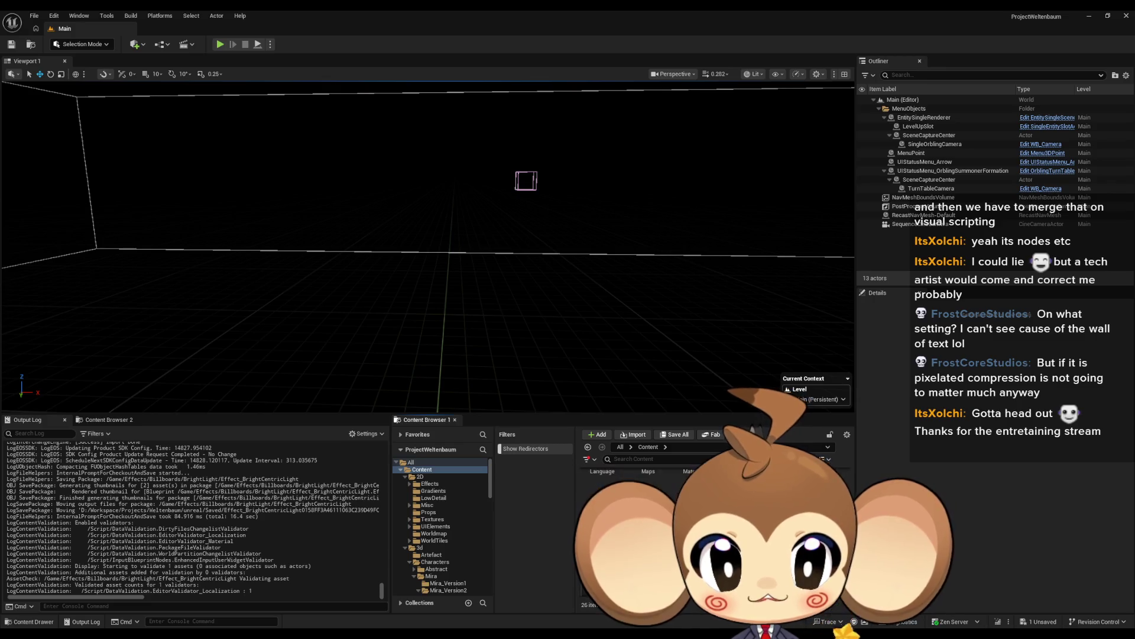
key(ctrl+shift+s)
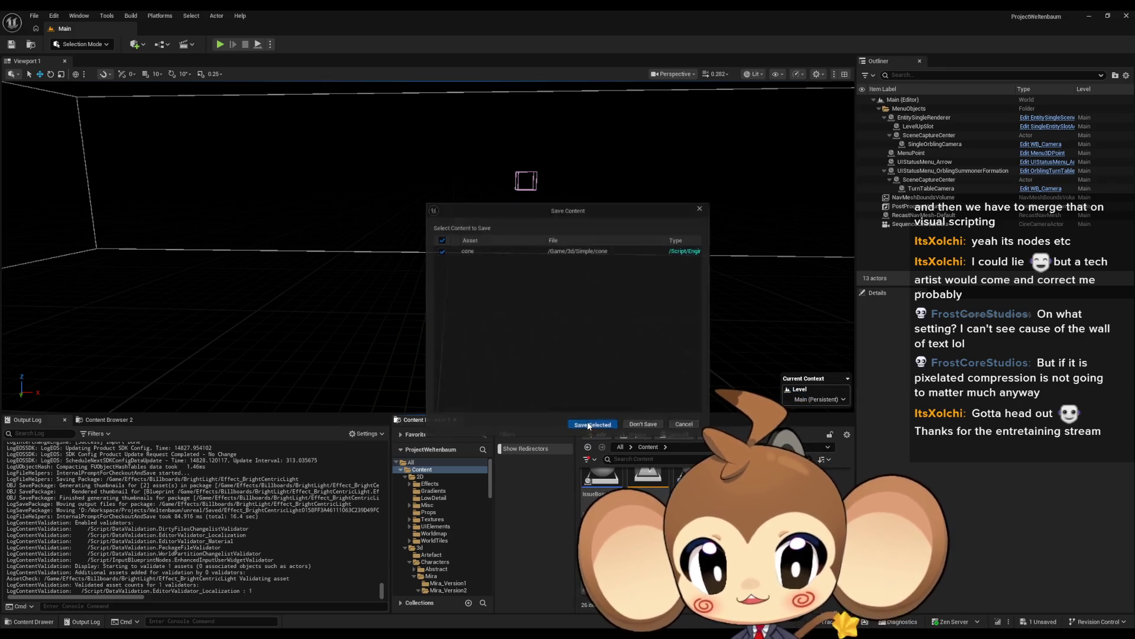
click(590, 418)
- Play the level twice, stopping each run, then return to the effect blueprint
click(220, 45)
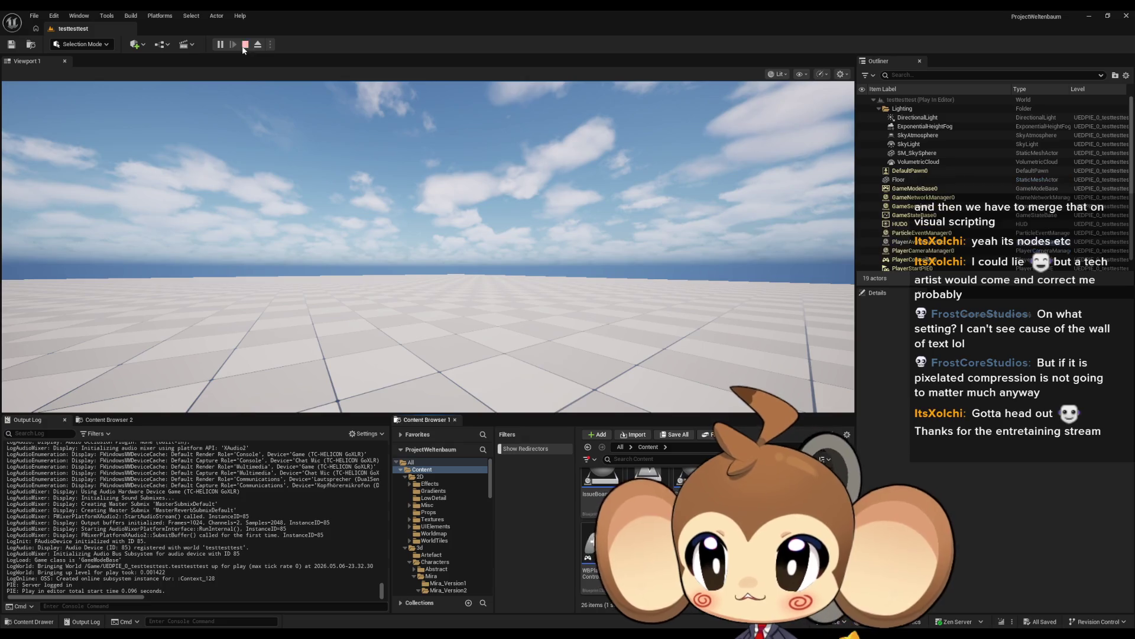
key(Escape)
click(219, 46)
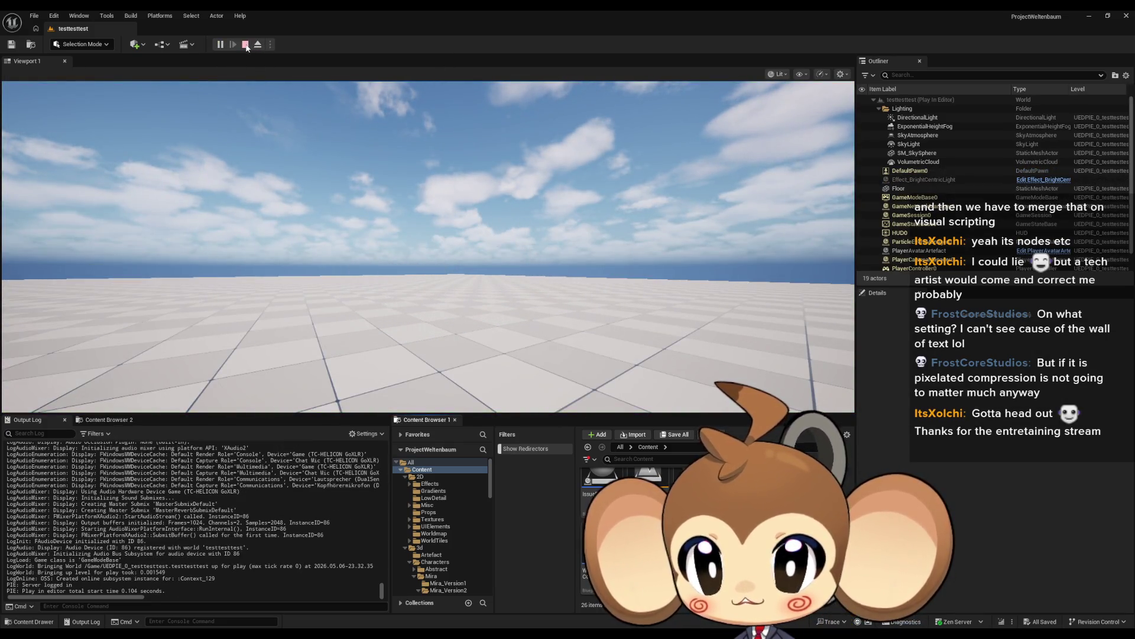
key(Escape)
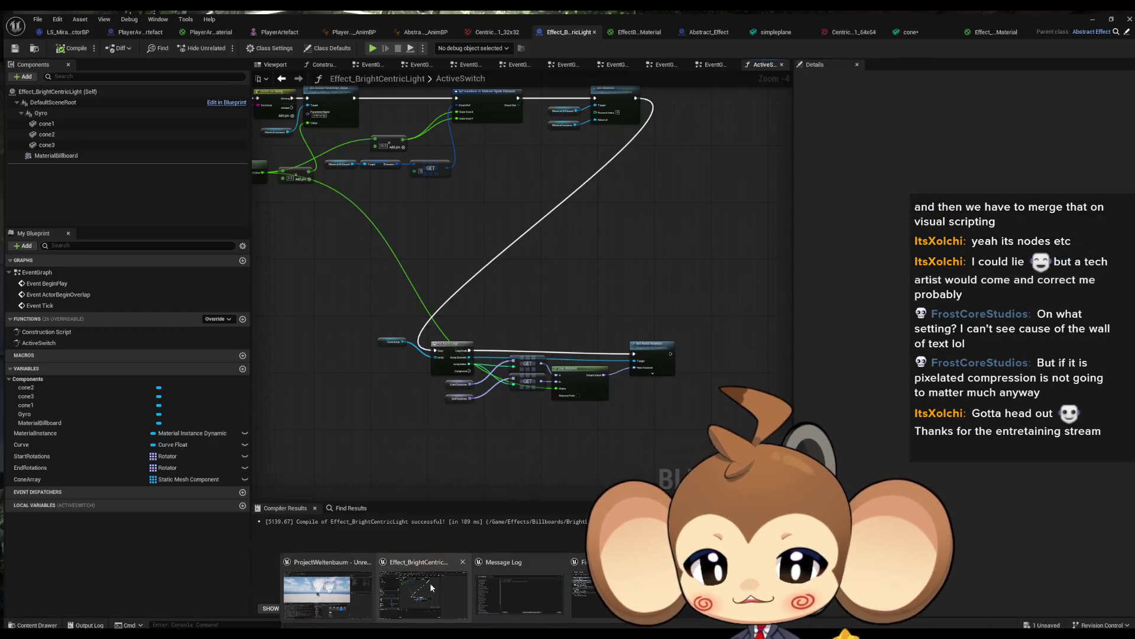
click(431, 583)
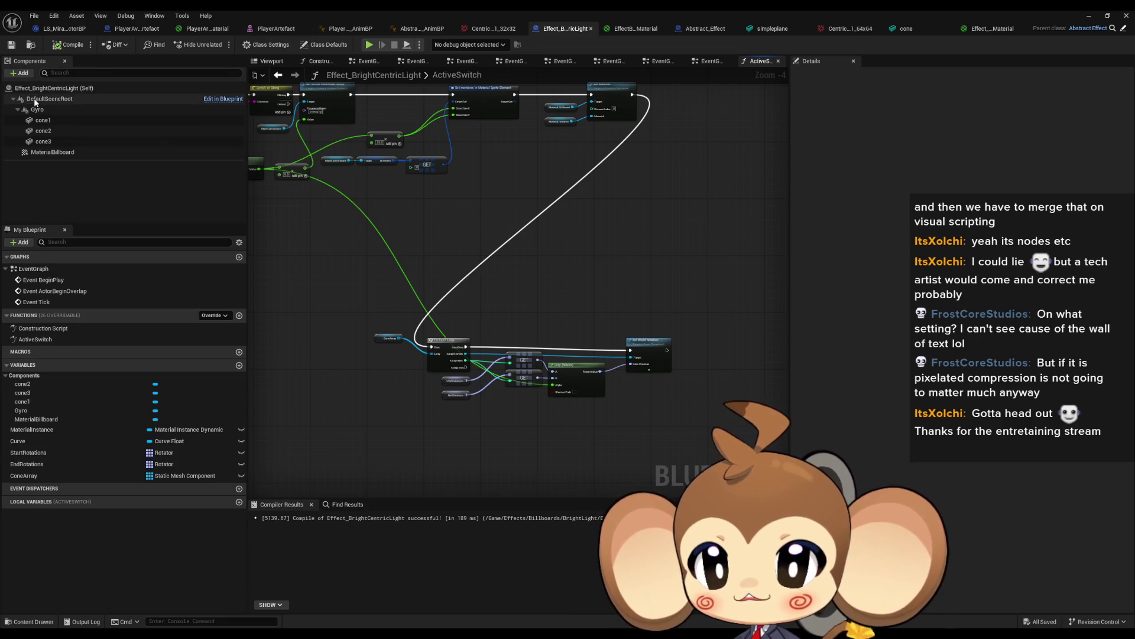
- In the Viewport preview, reset cone1 and cone3 Location to 0,0,0, then Play the level
click(272, 61)
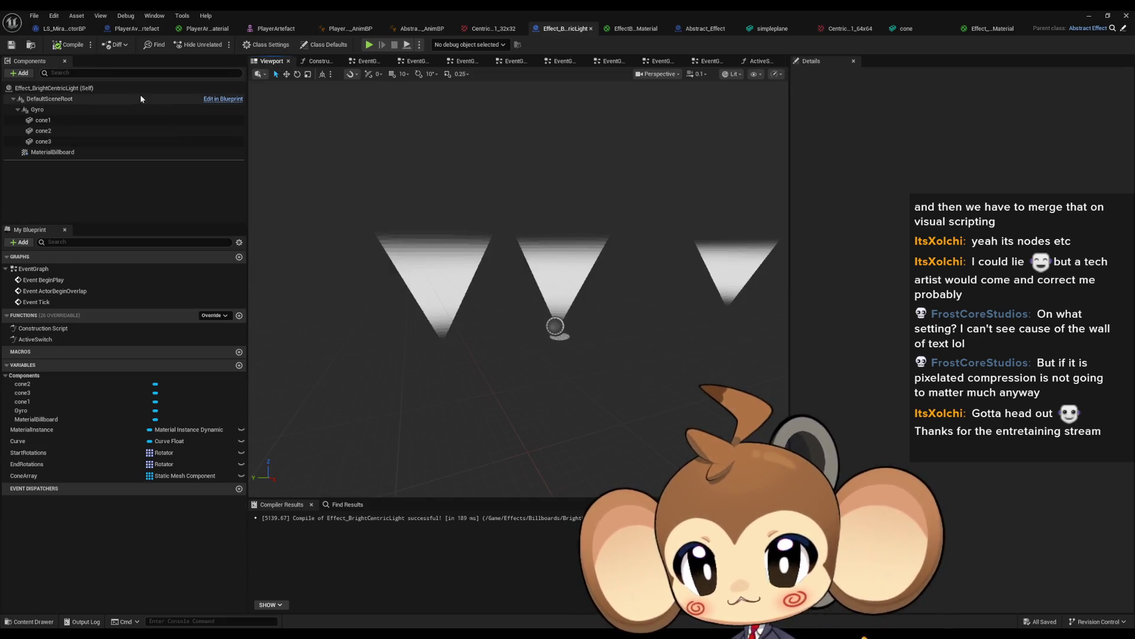
click(47, 120)
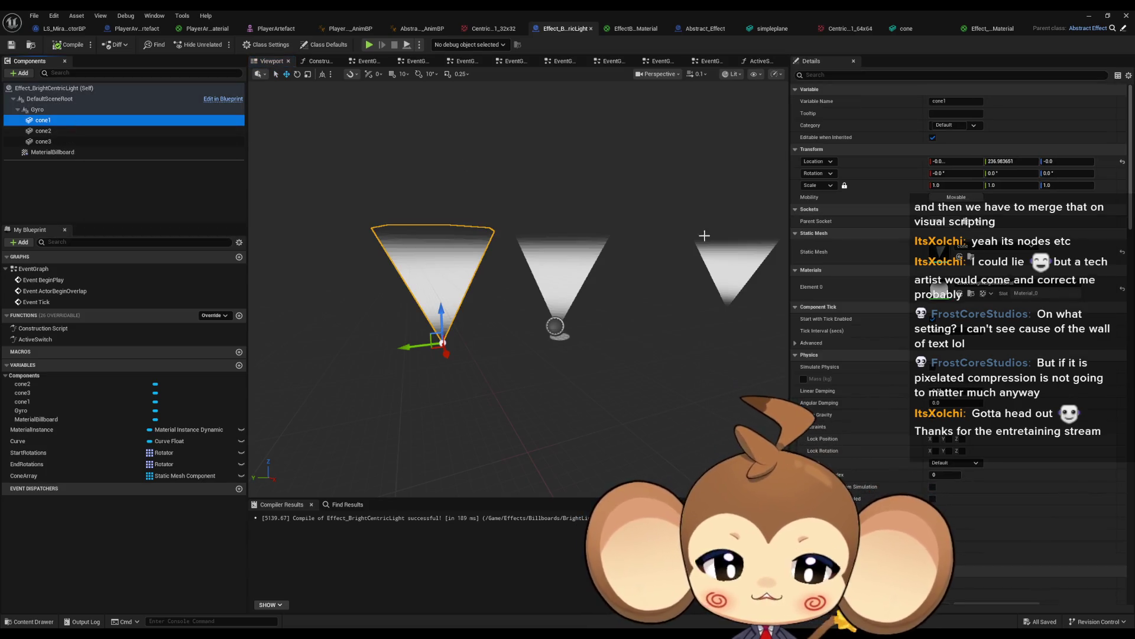
click(1121, 163)
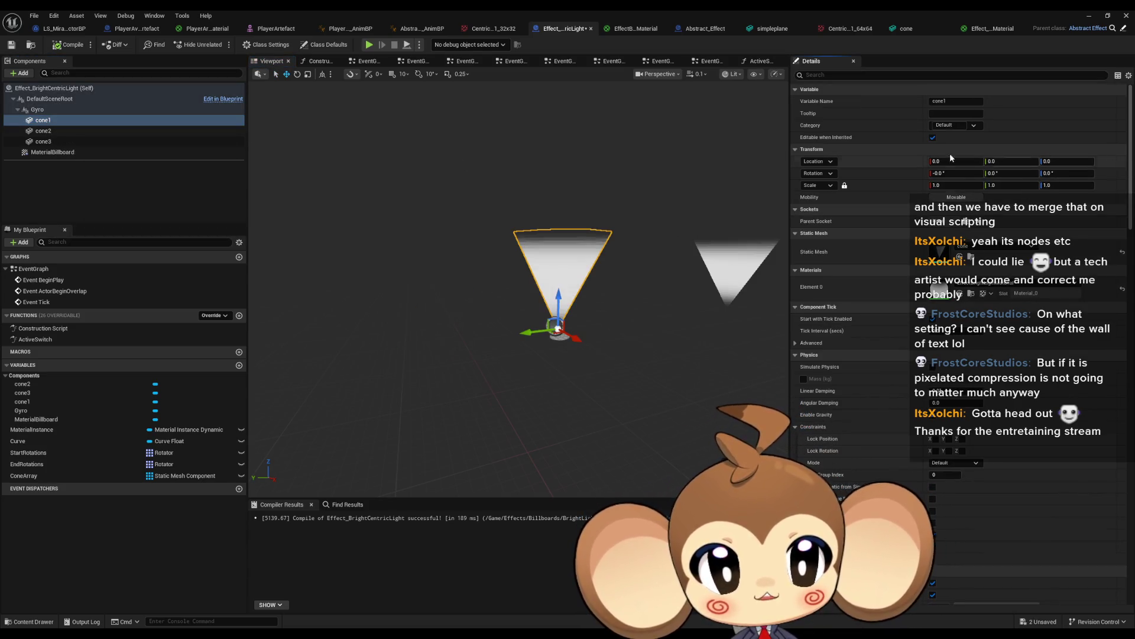
click(111, 141)
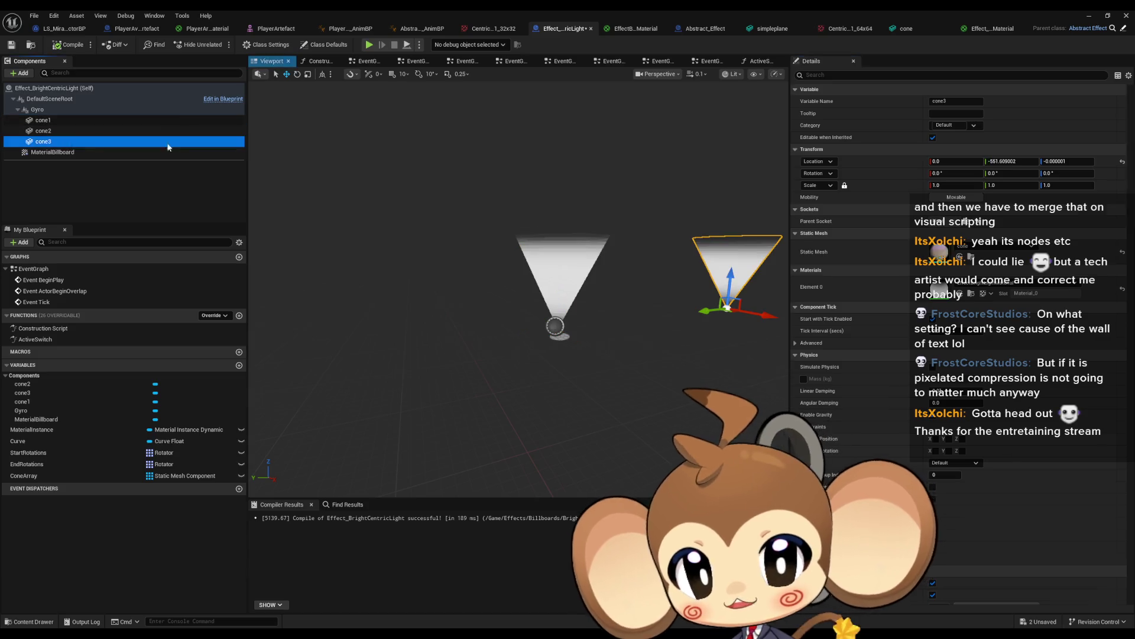
click(1122, 161)
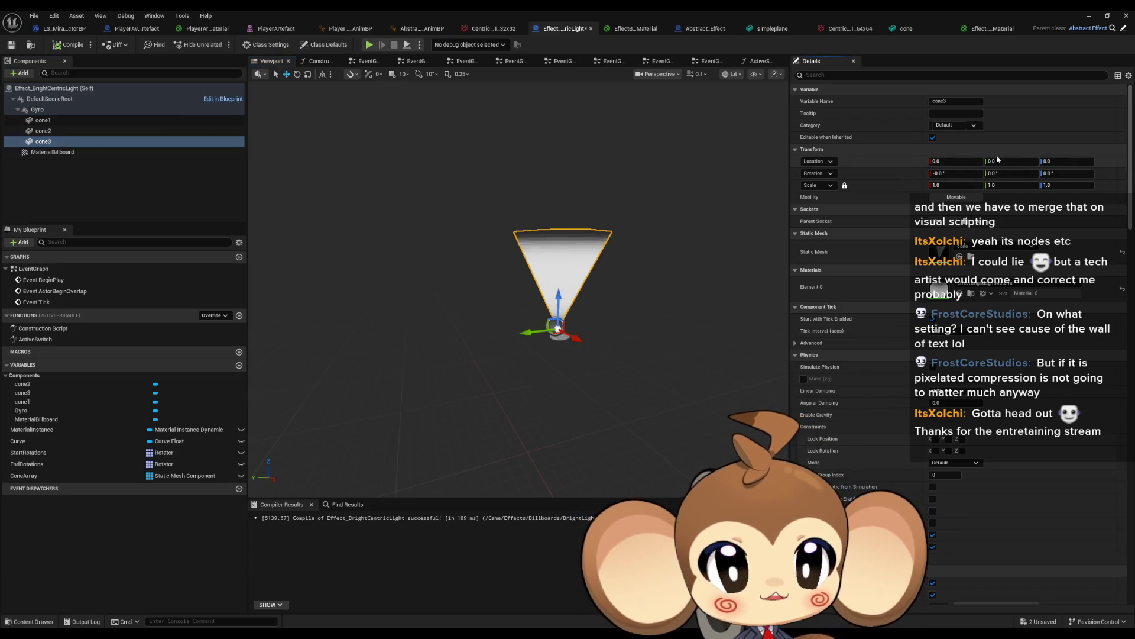
click(1093, 18)
click(218, 48)
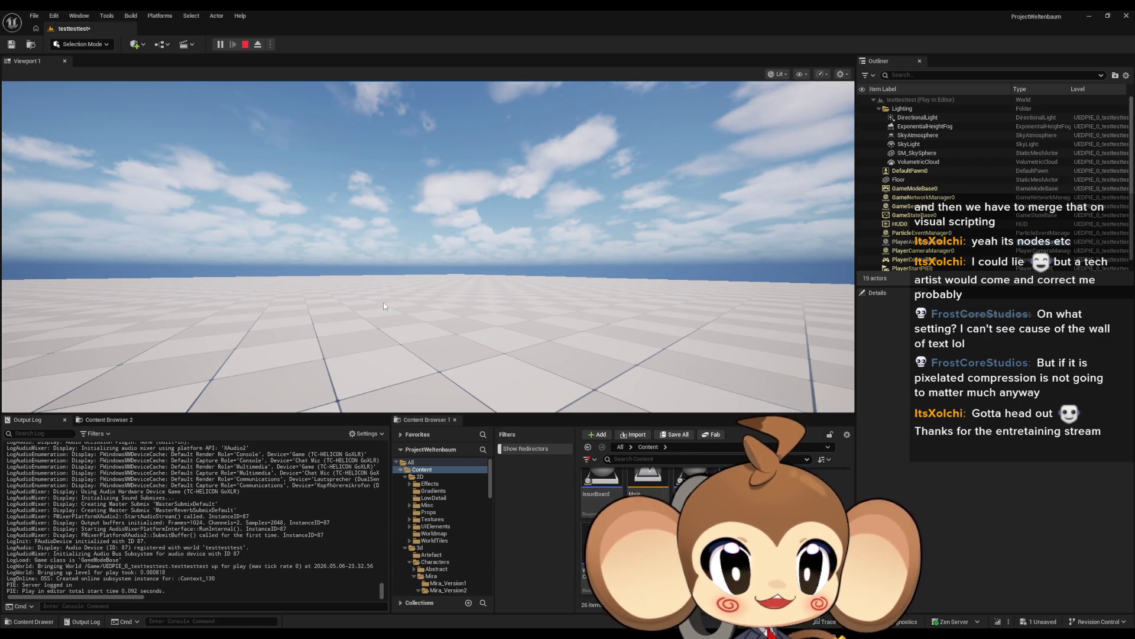
- Open the ActiveSwitch graph and center the loop, GET and Lerp nodes
click(409, 594)
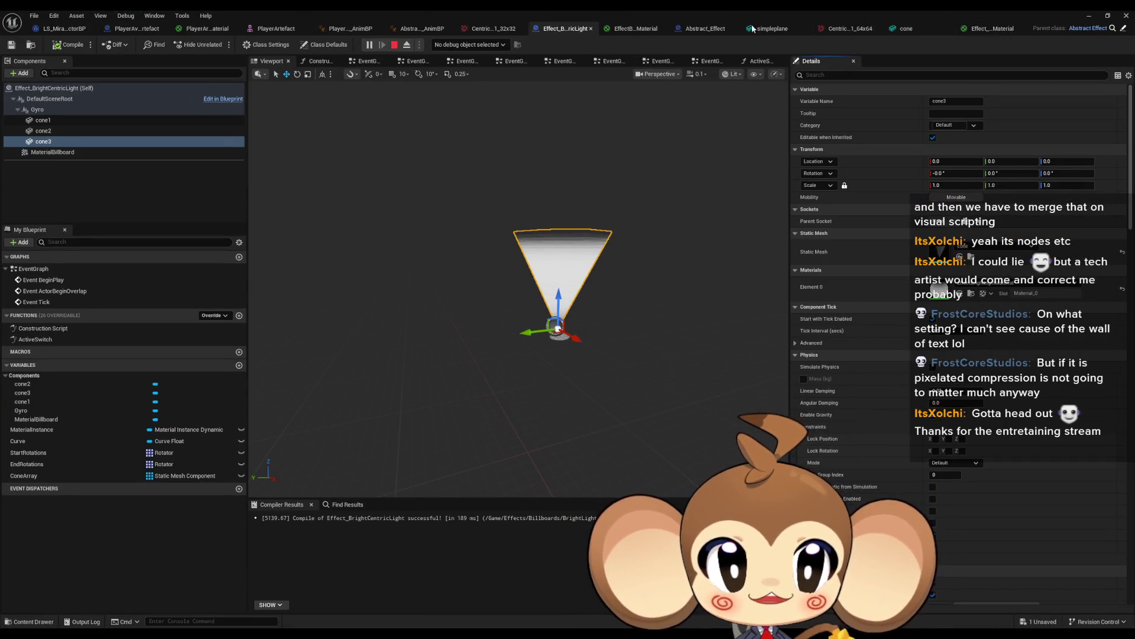
double_click(35, 338)
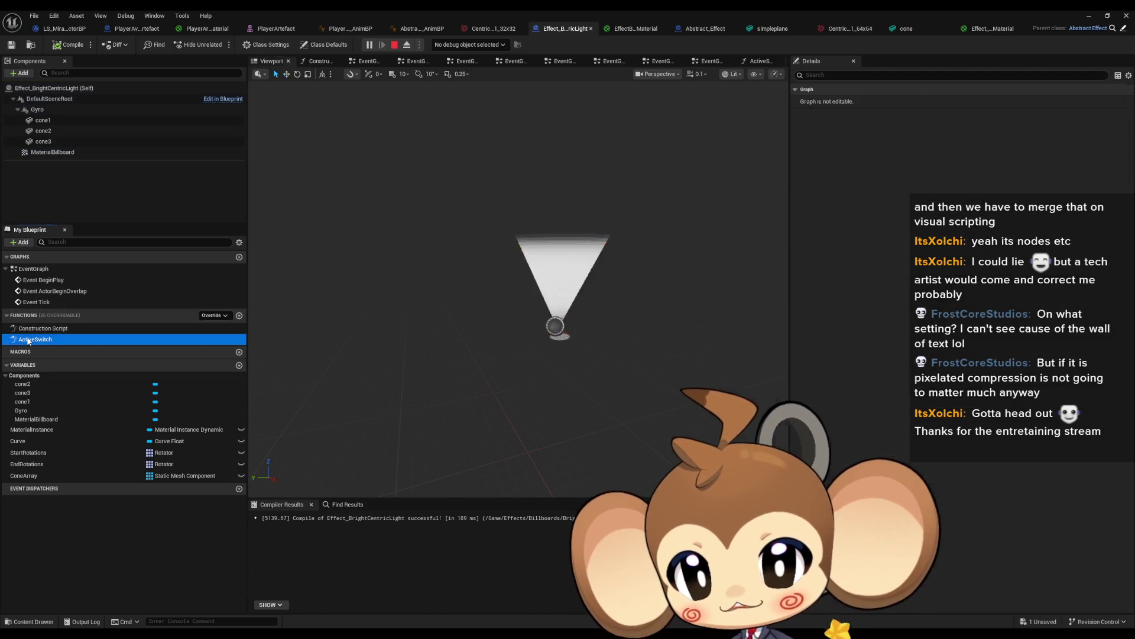
scroll(651, 332, up, 3)
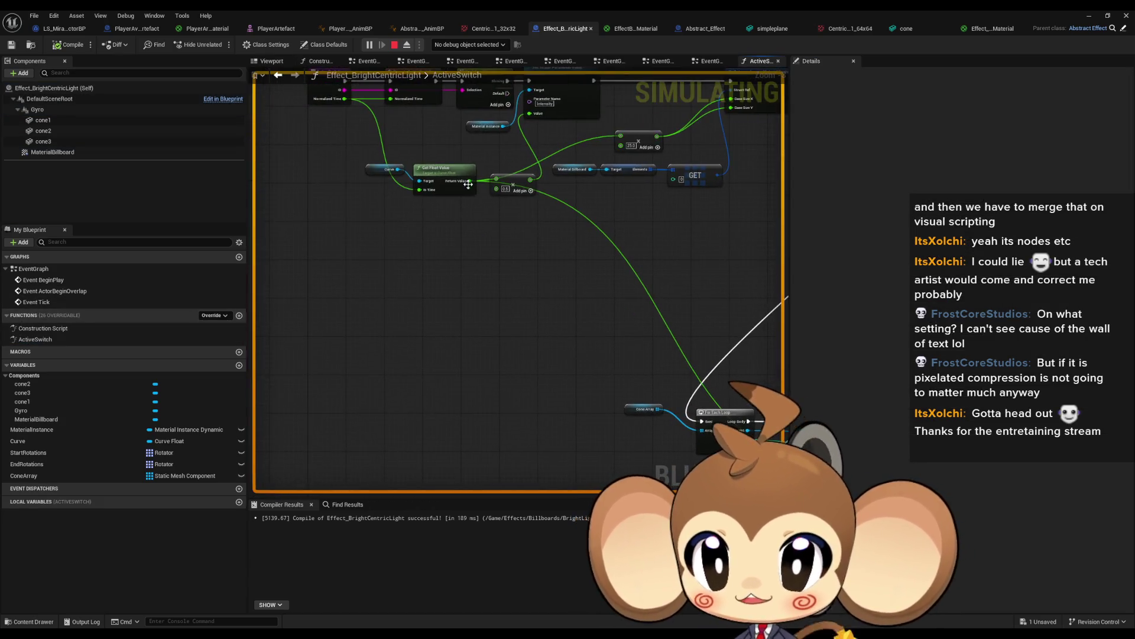
mouse_move(739, 414)
mouse_down()
mouse_move(686, 361)
mouse_move(502, 326)
mouse_up()
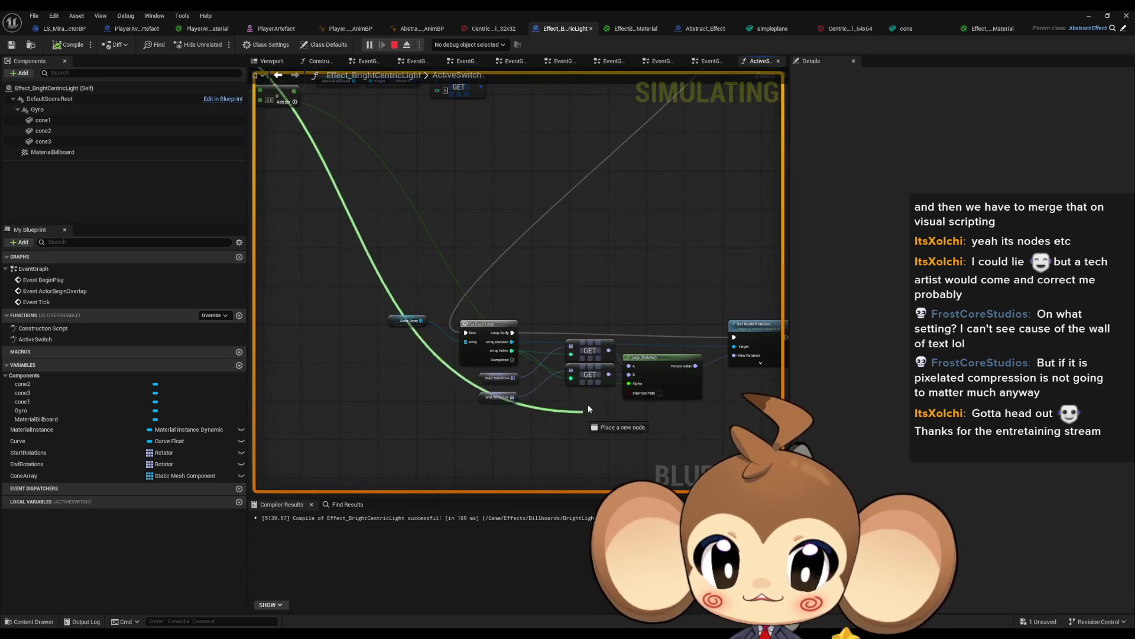
- Close the blueprint window, restart Play to watch the spinning cone light, then stop
click(1127, 15)
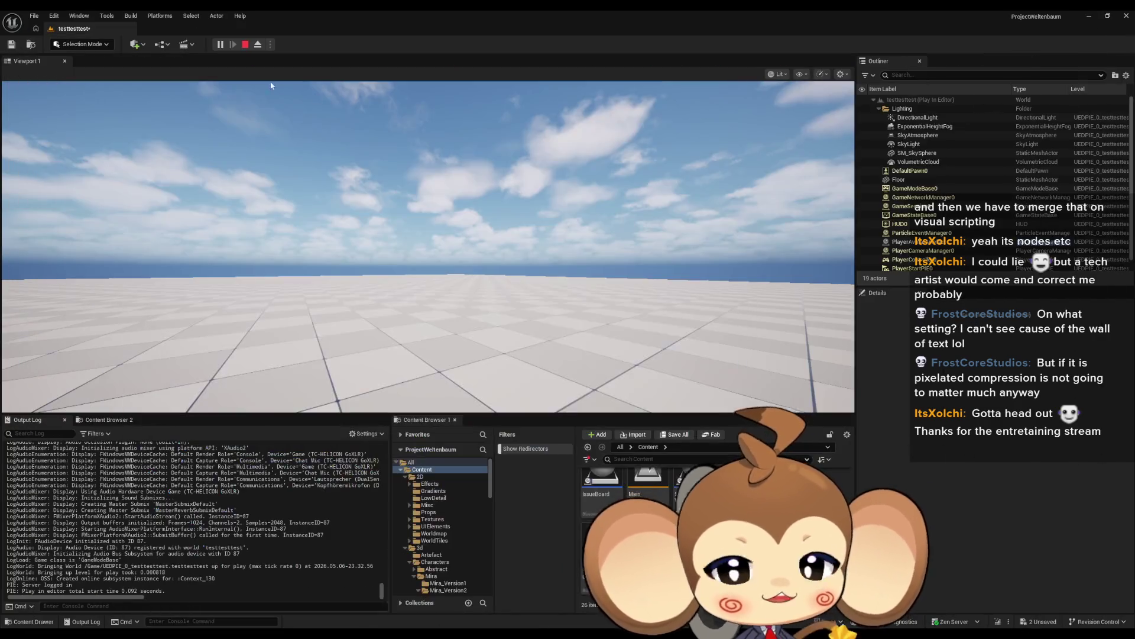
click(243, 45)
click(220, 45)
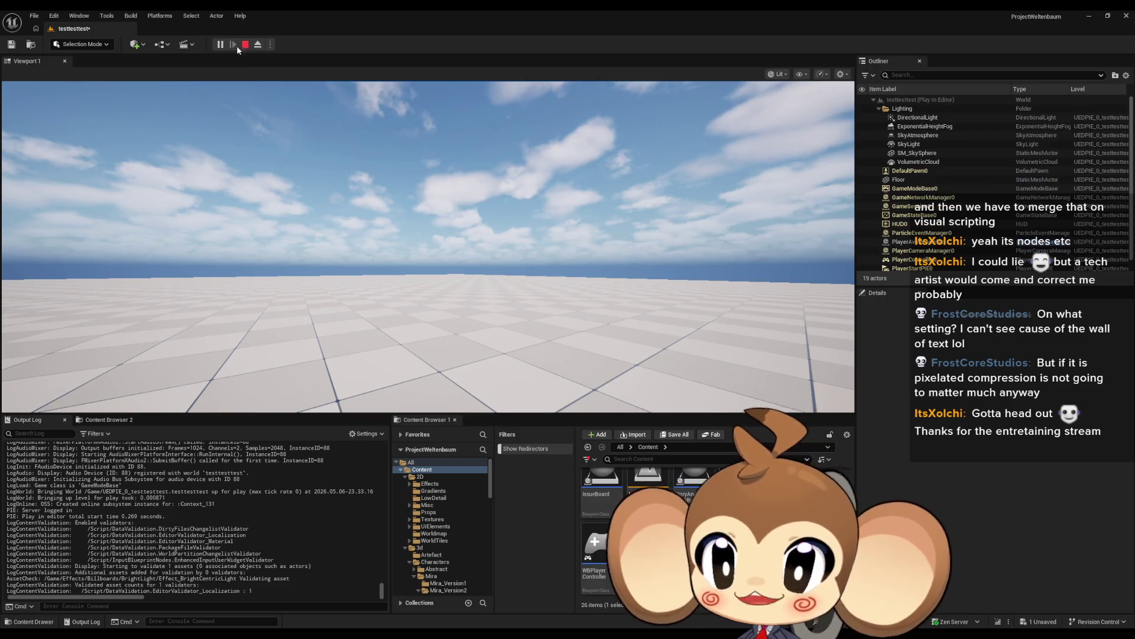
click(242, 46)
click(221, 45)
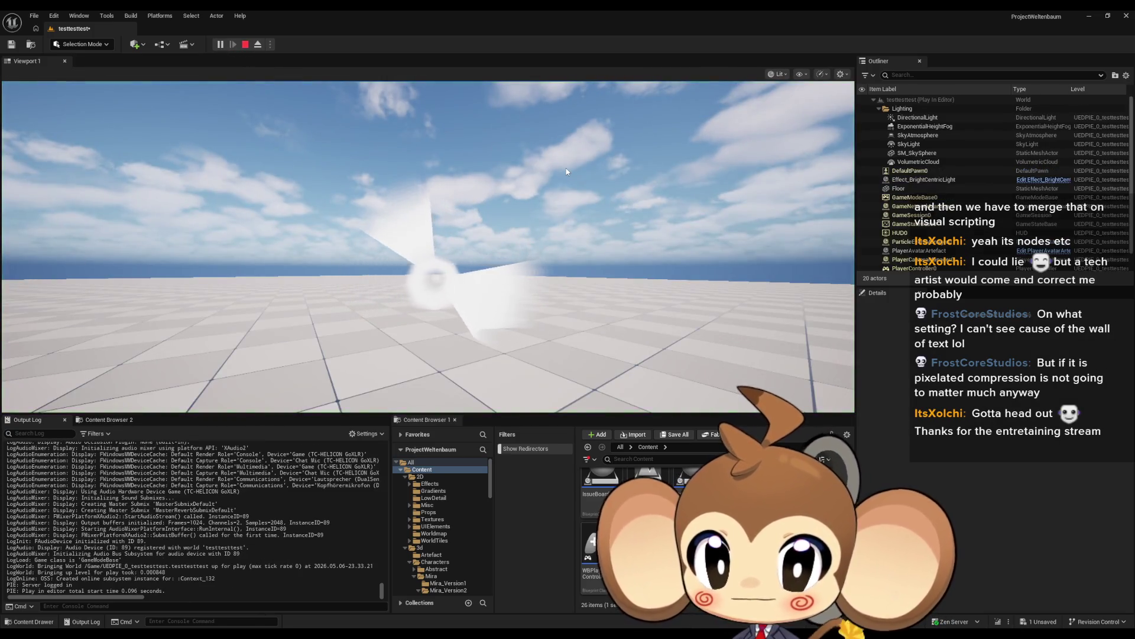
click(565, 173)
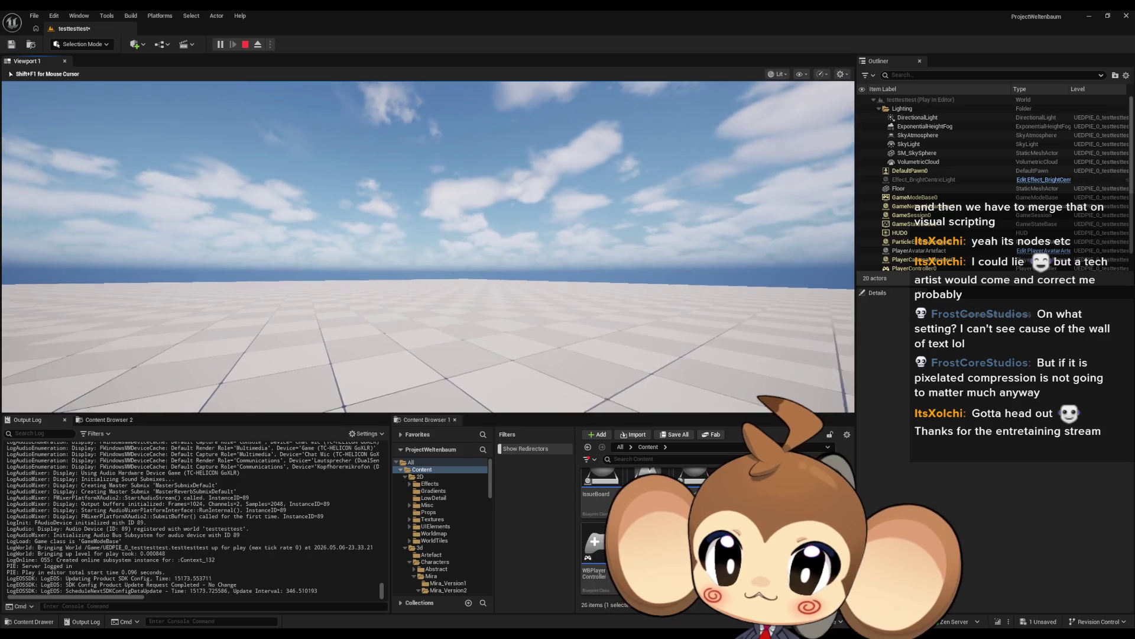
key(shift+F1)
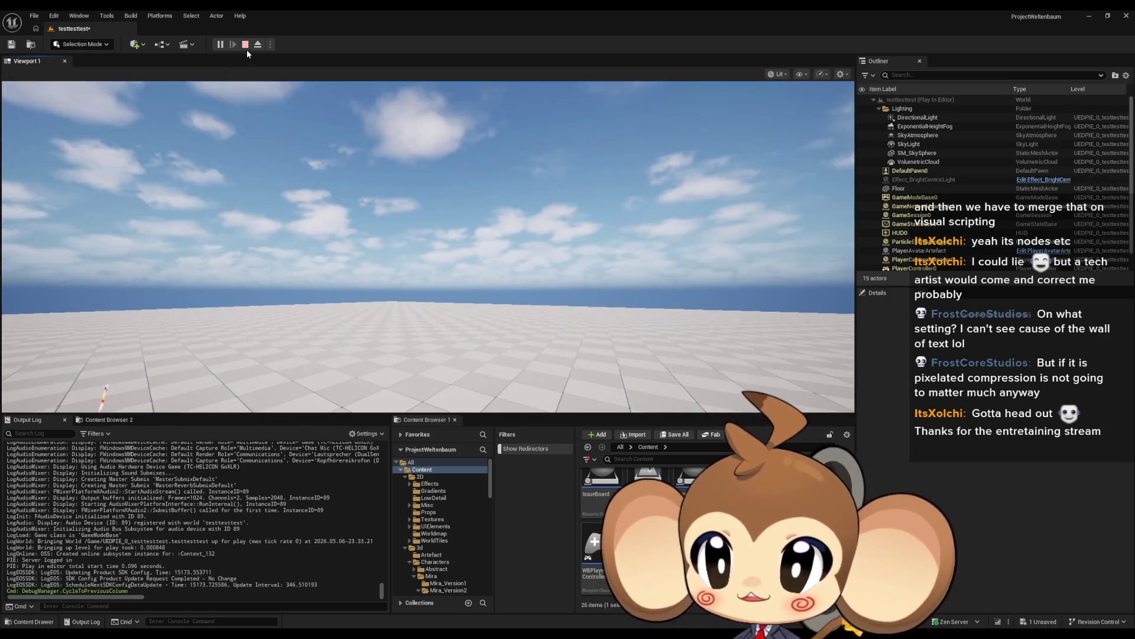
click(246, 45)
- Bring the Effect_BrightCentricLight blueprint editor back to the front
mouse_move(423, 628)
click(401, 598)
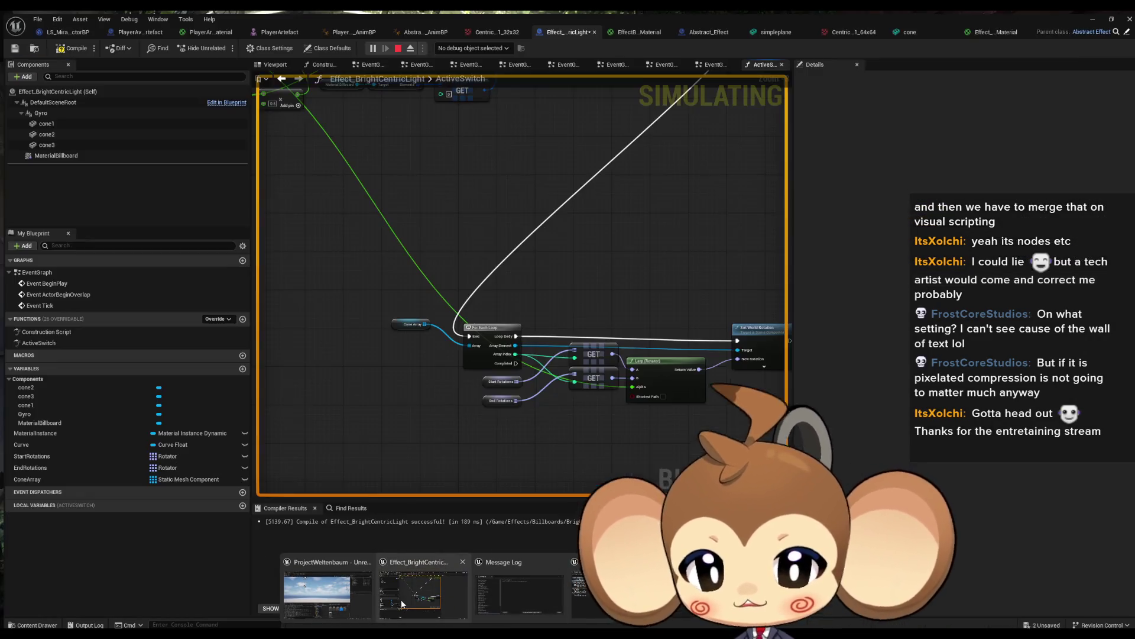
scroll(481, 322, down, 5)
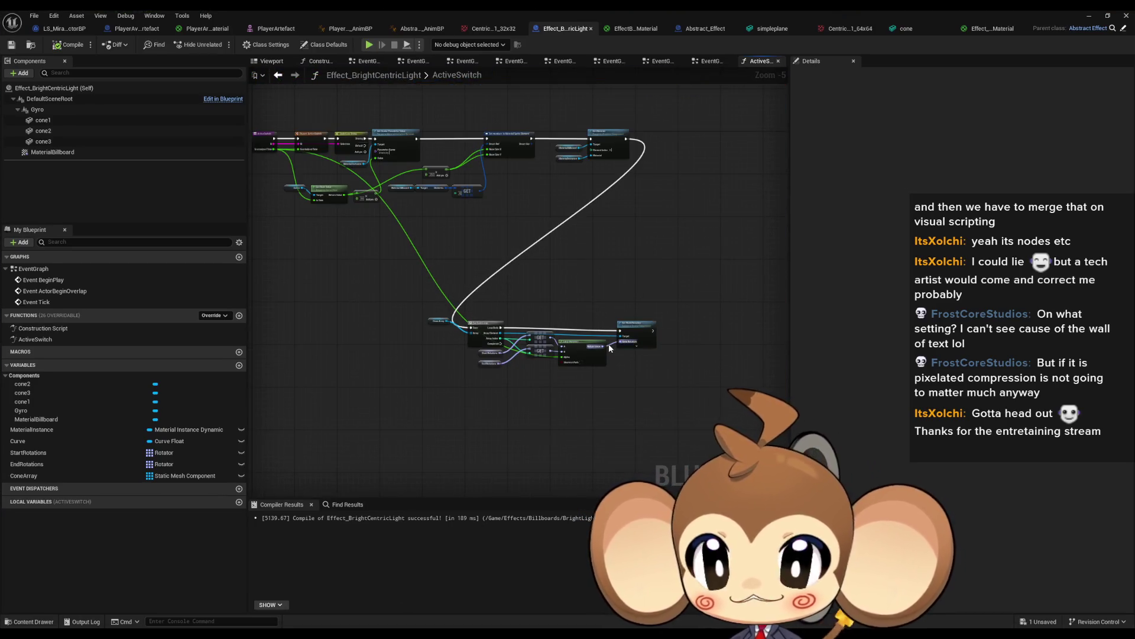
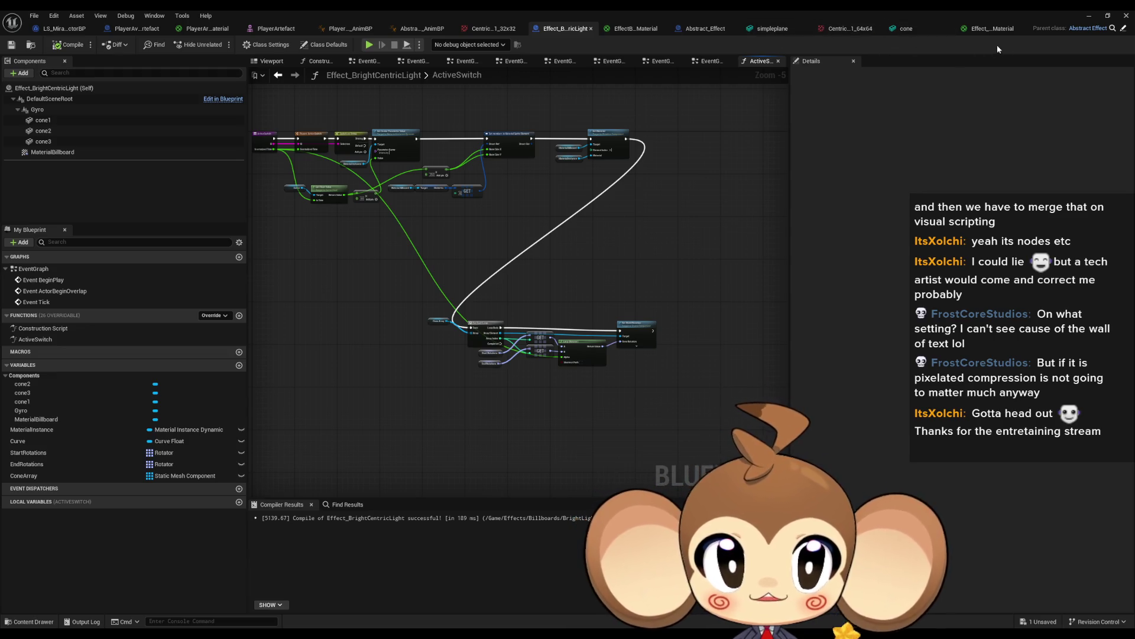
- Select cone1–cone3 together in the Effect_BrightCentricLight viewport
click(294, 64)
drag(592, 262, 574, 228)
click(43, 141)
shift+click(43, 120)
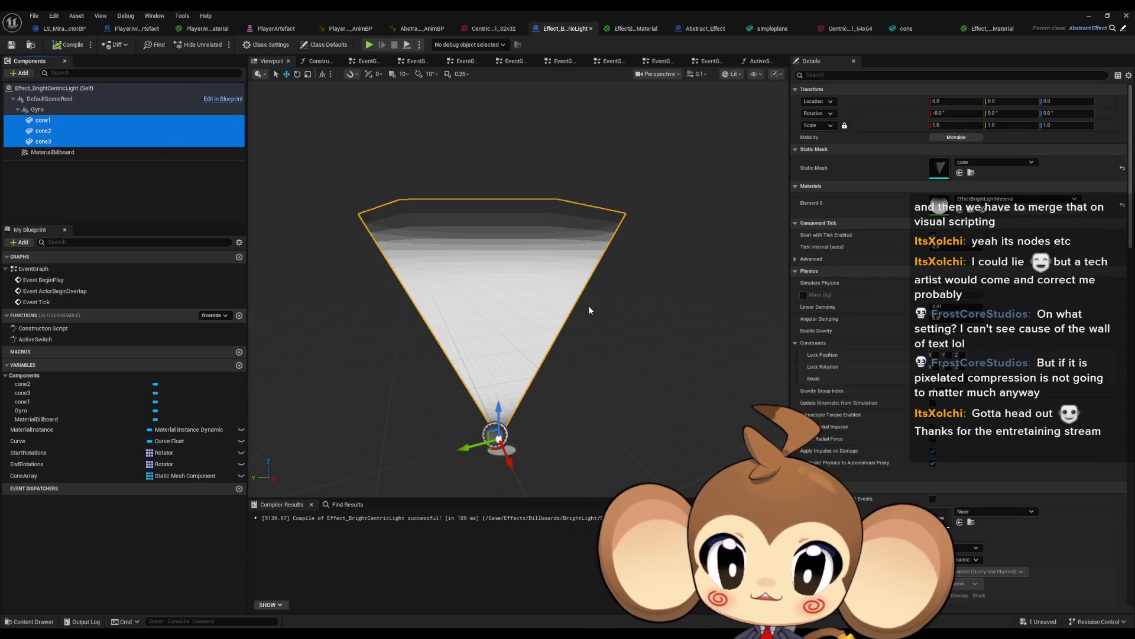
- Scale the cones to 0.25, 0.25, 1.0 and start playing the test level
click(942, 125)
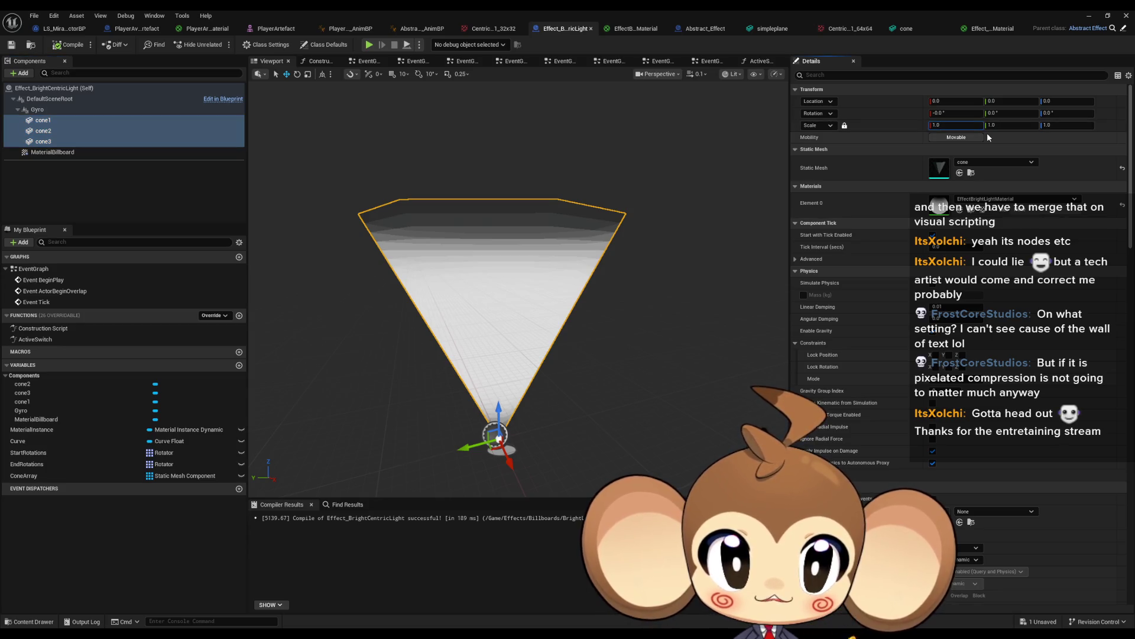
text(0.5)
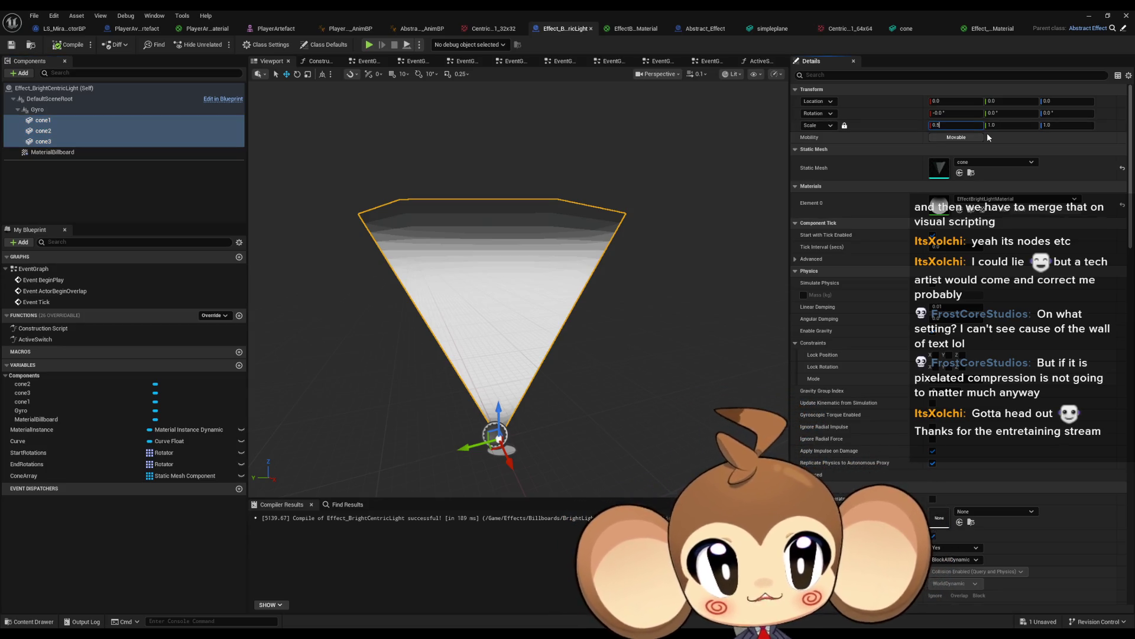
key(Tab)
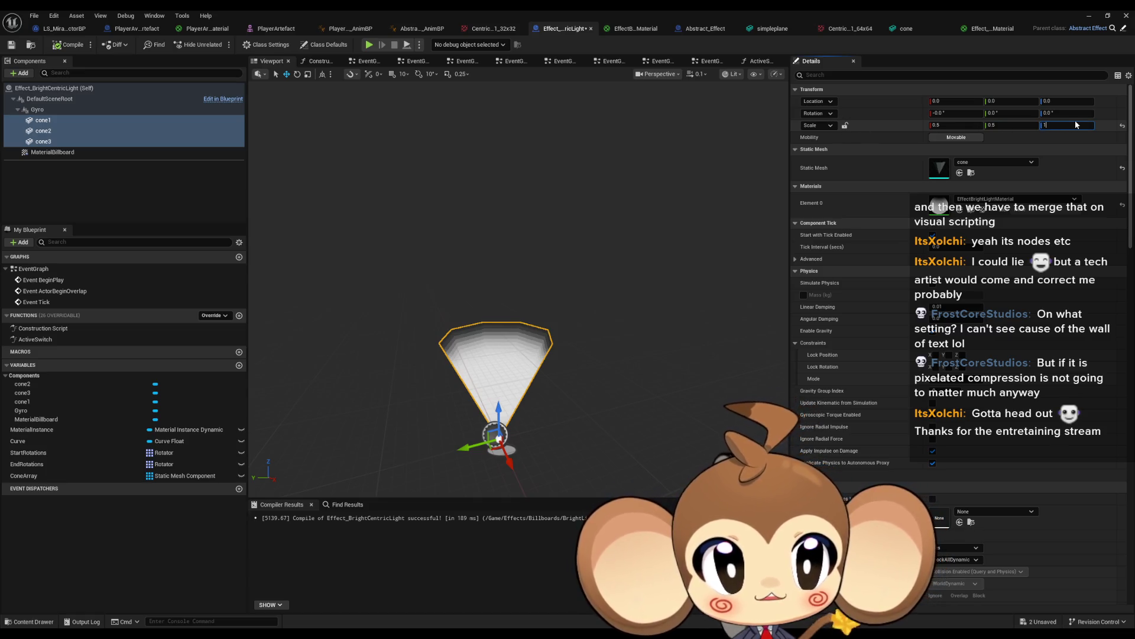
key(Return)
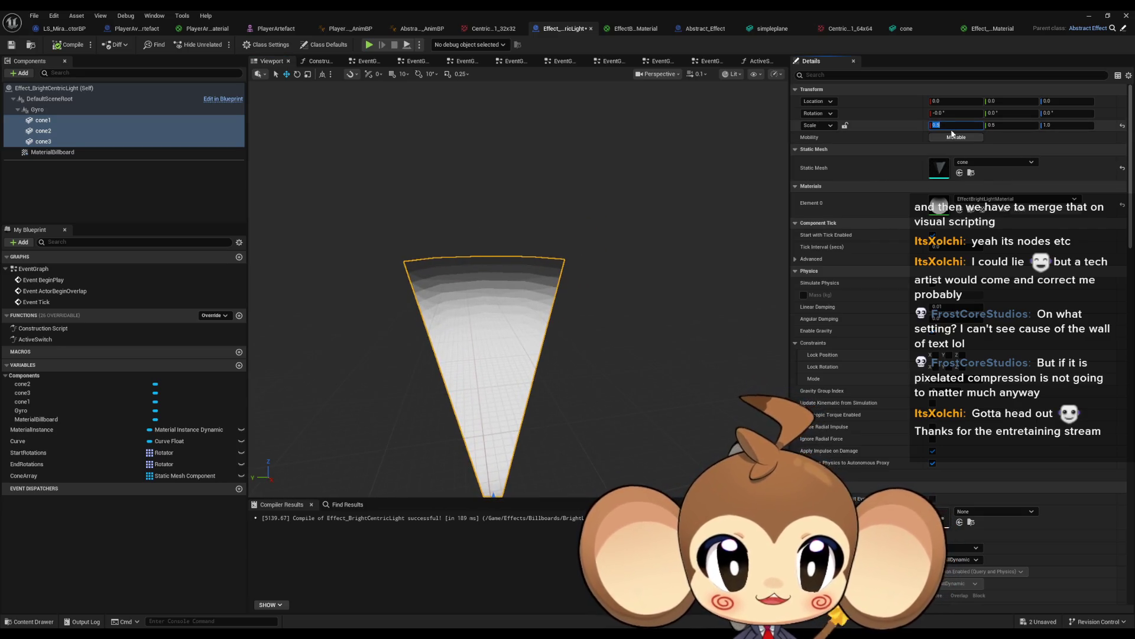
text(2)
click(1006, 124)
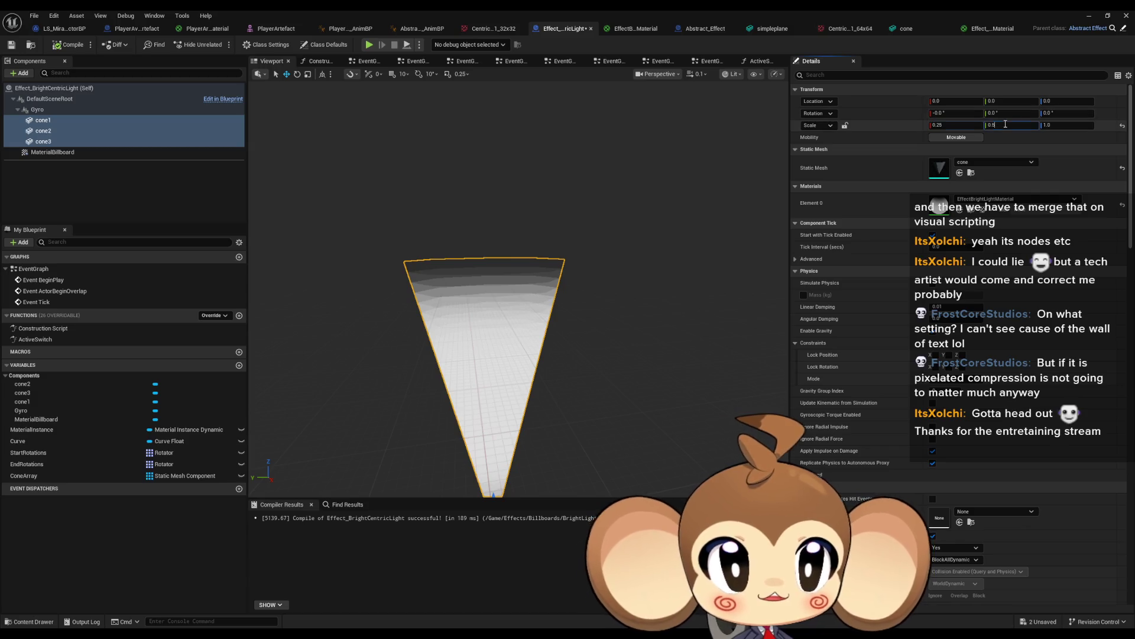
text(2)
key(Return)
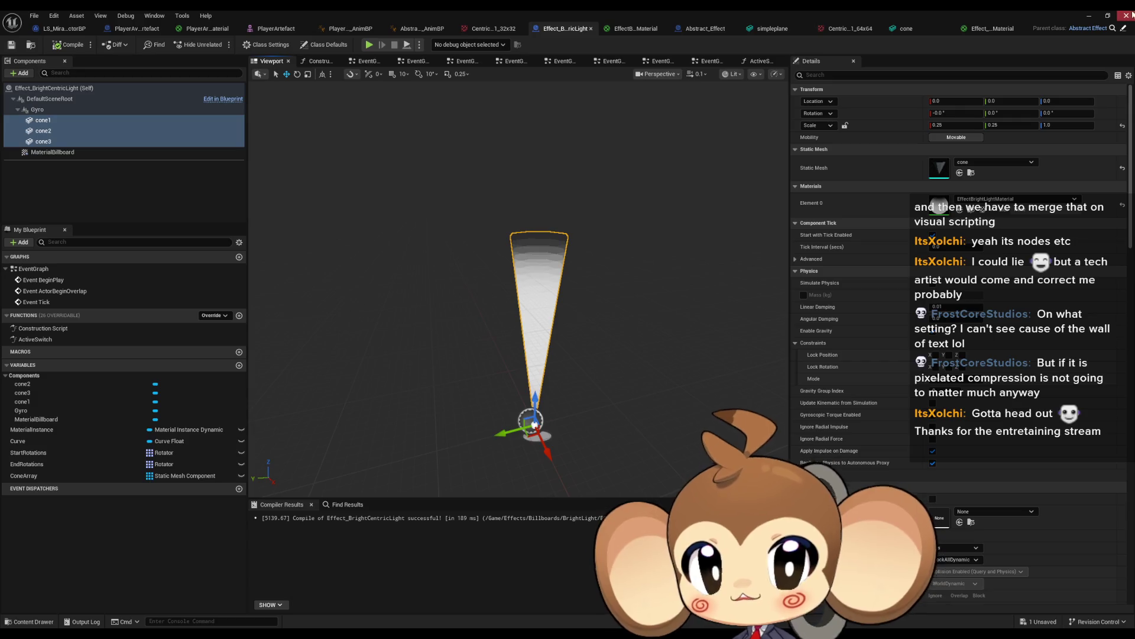
click(1088, 17)
click(220, 44)
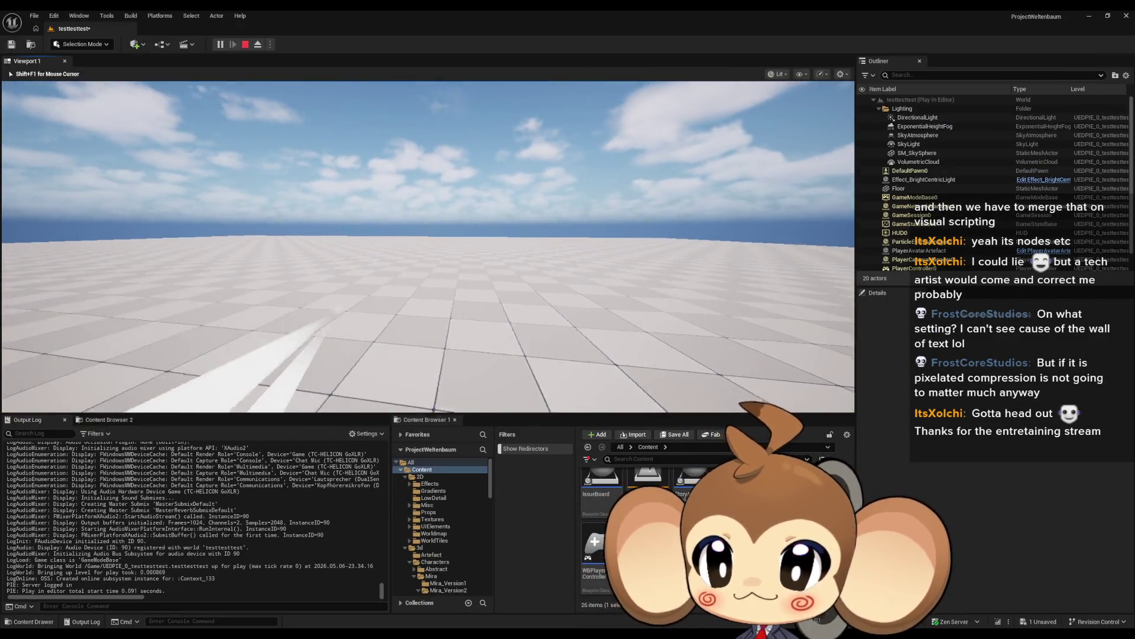
- Restart play twice to watch the slimmer cones, then end play and return to Effect_BrightCentricLight
key(shift+F1)
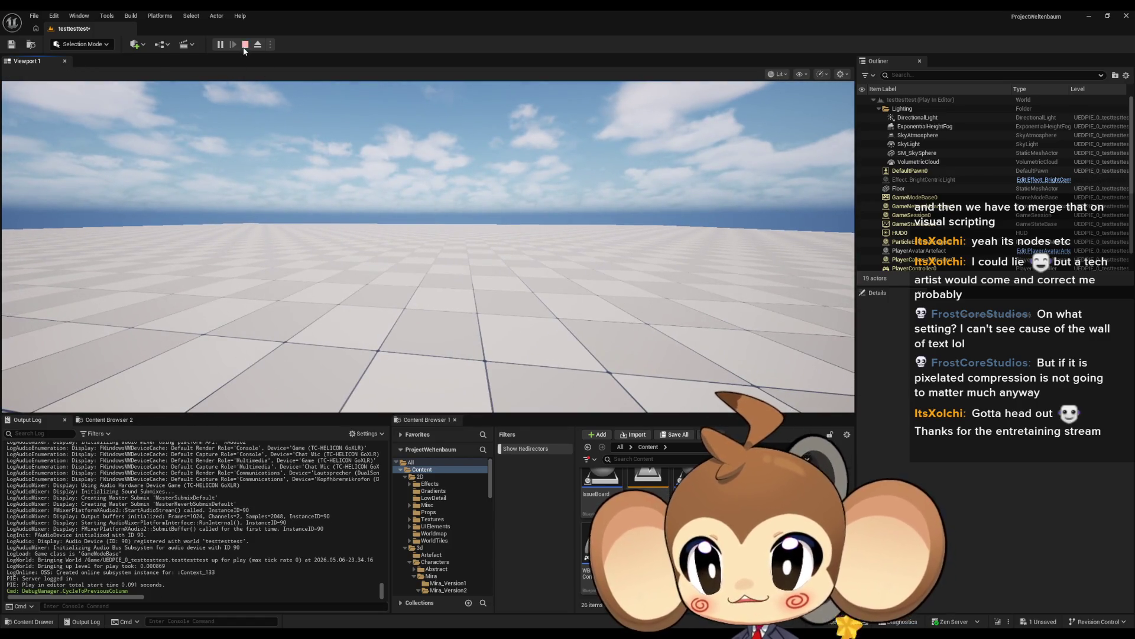
click(245, 45)
click(220, 44)
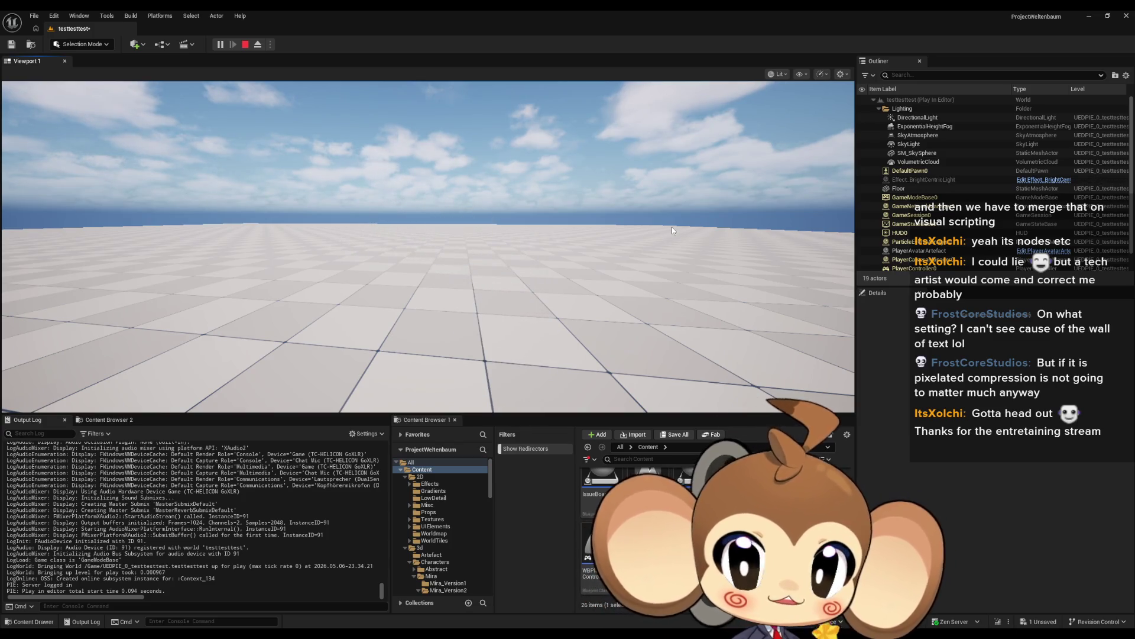
click(245, 45)
click(232, 39)
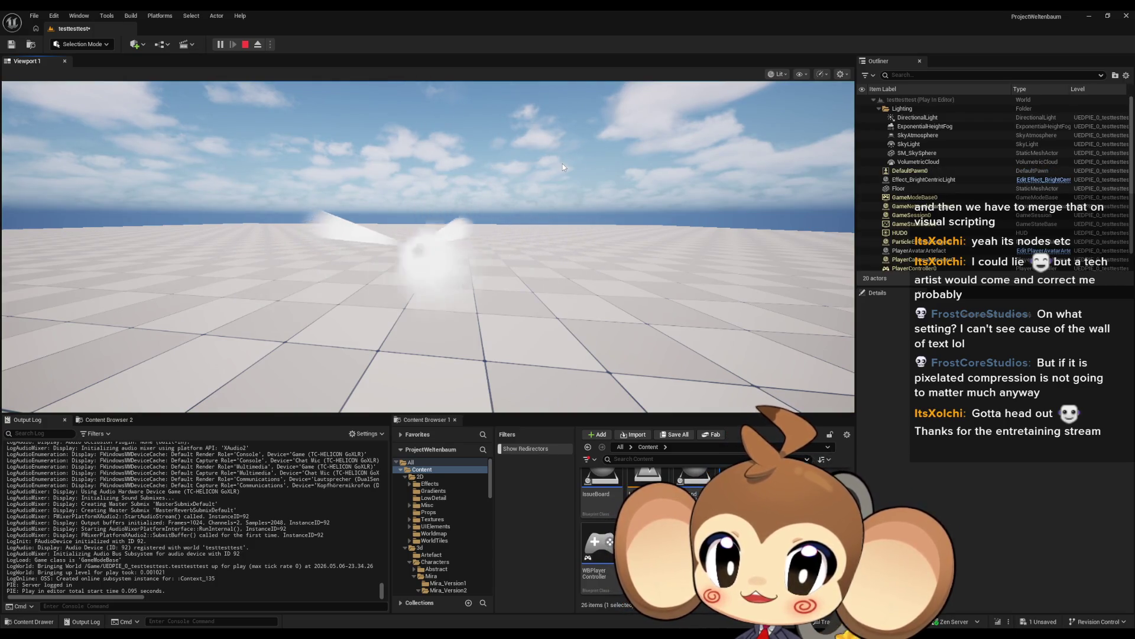
key(Escape)
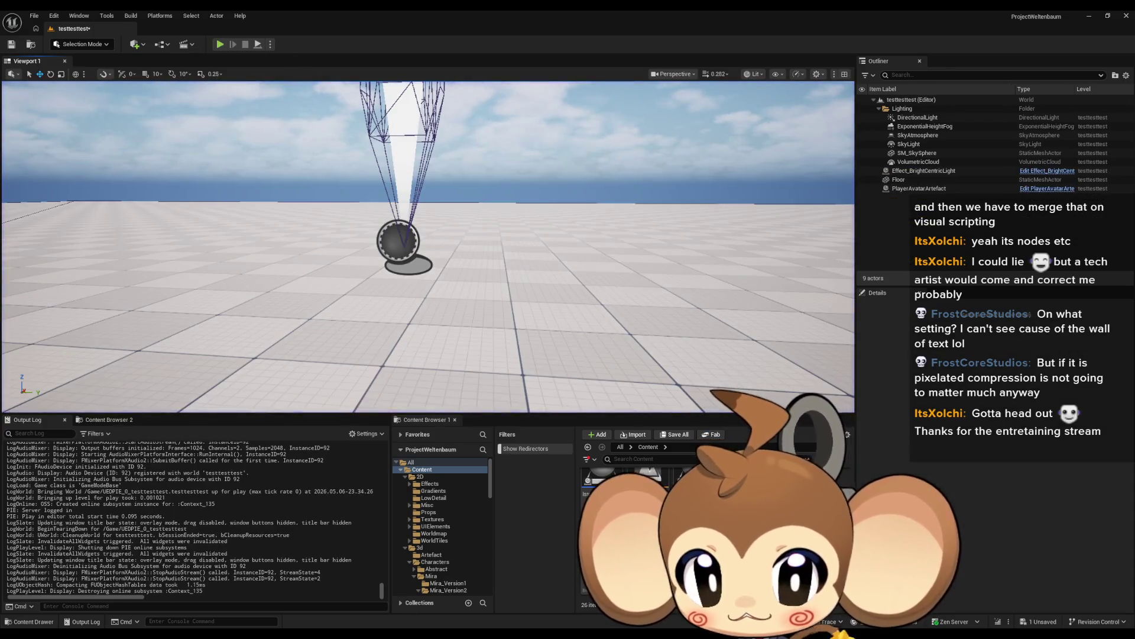
click(366, 586)
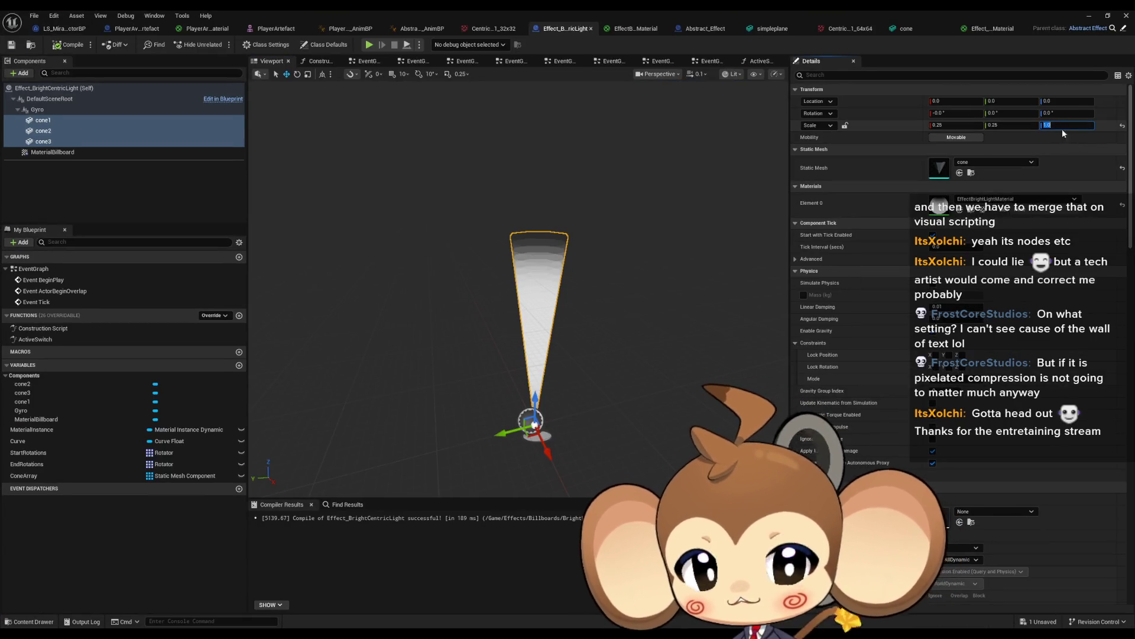
- Set the cones' Z scale to 0.5, compile, and test the effect in the level
text(5)
key(Return)
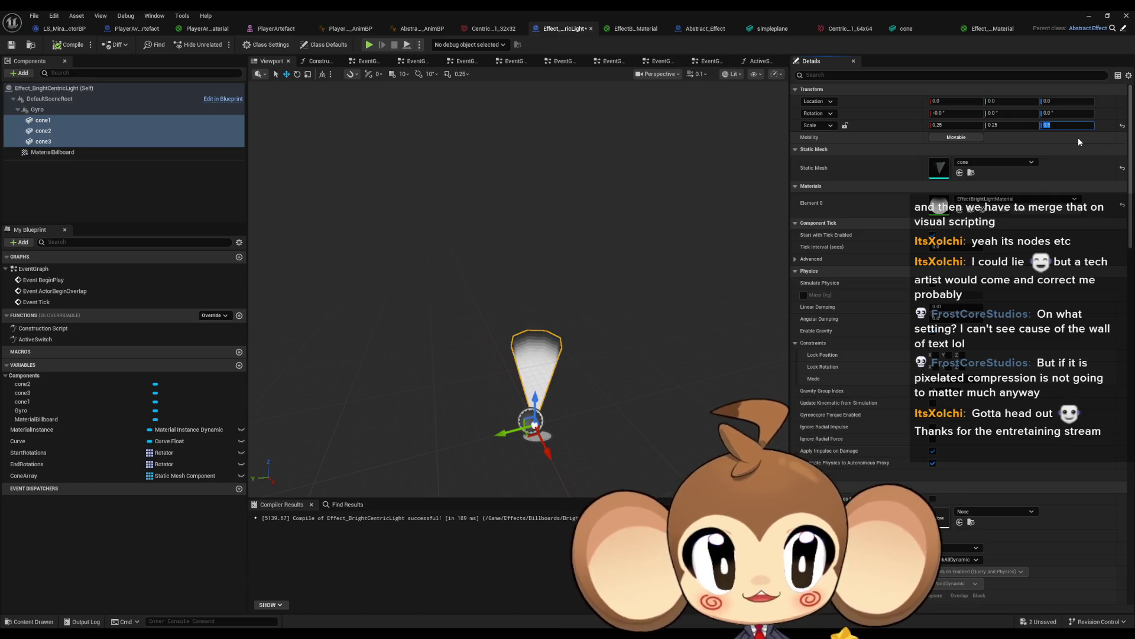
click(68, 44)
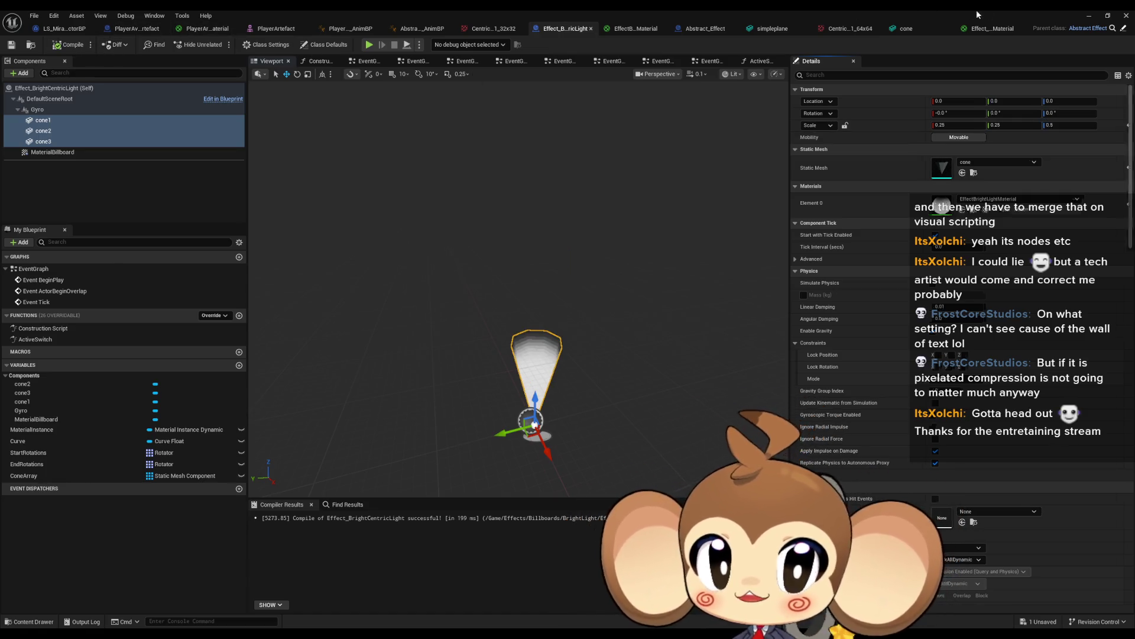
click(1089, 16)
click(220, 45)
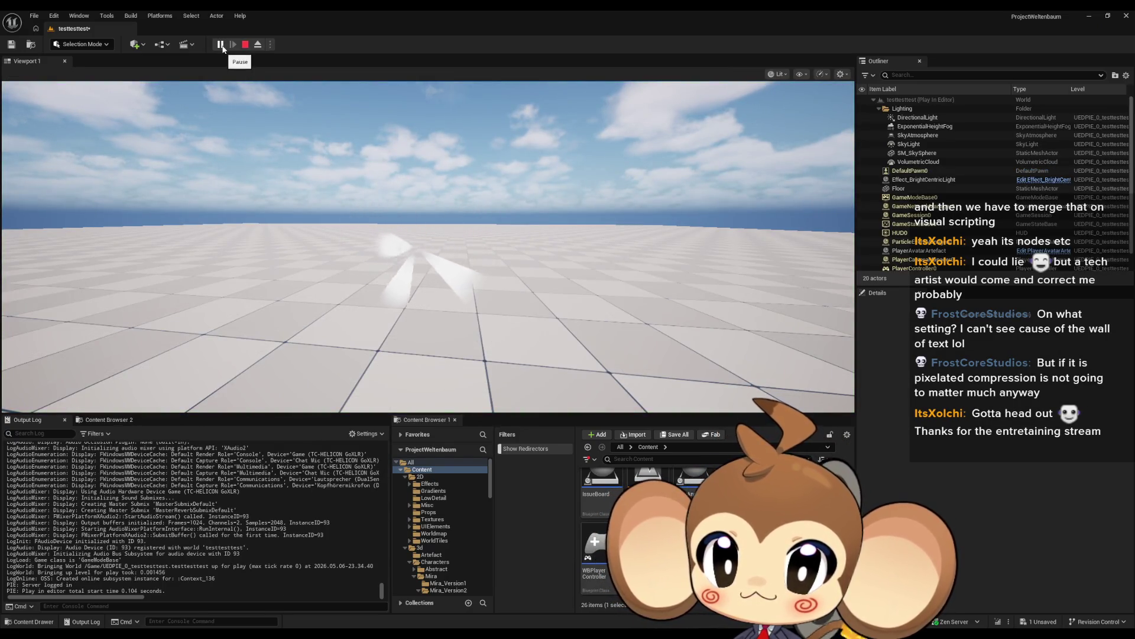
key(Escape)
click(218, 45)
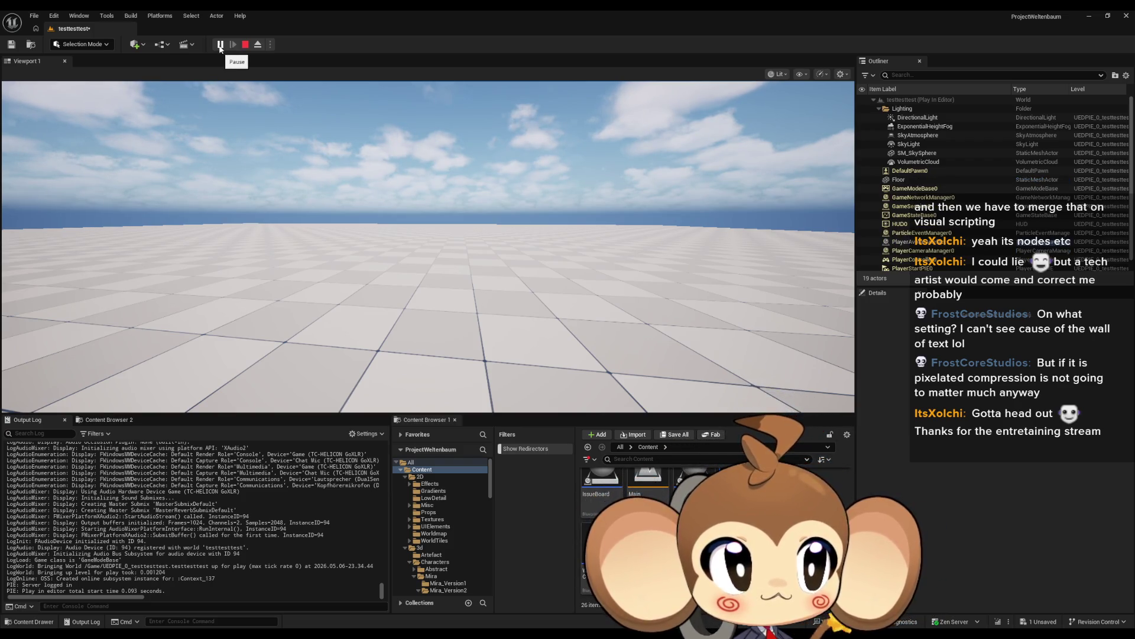
key(Escape)
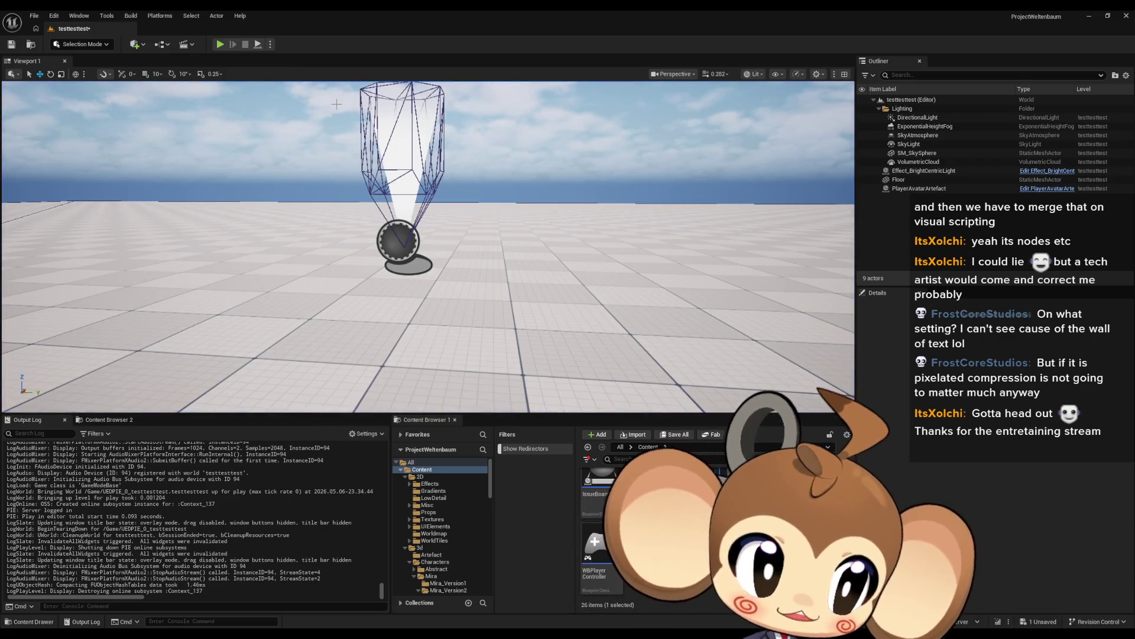
- Pick a different Collision Preset for the cones in the blueprint's Details panel
drag(571, 329, 501, 251)
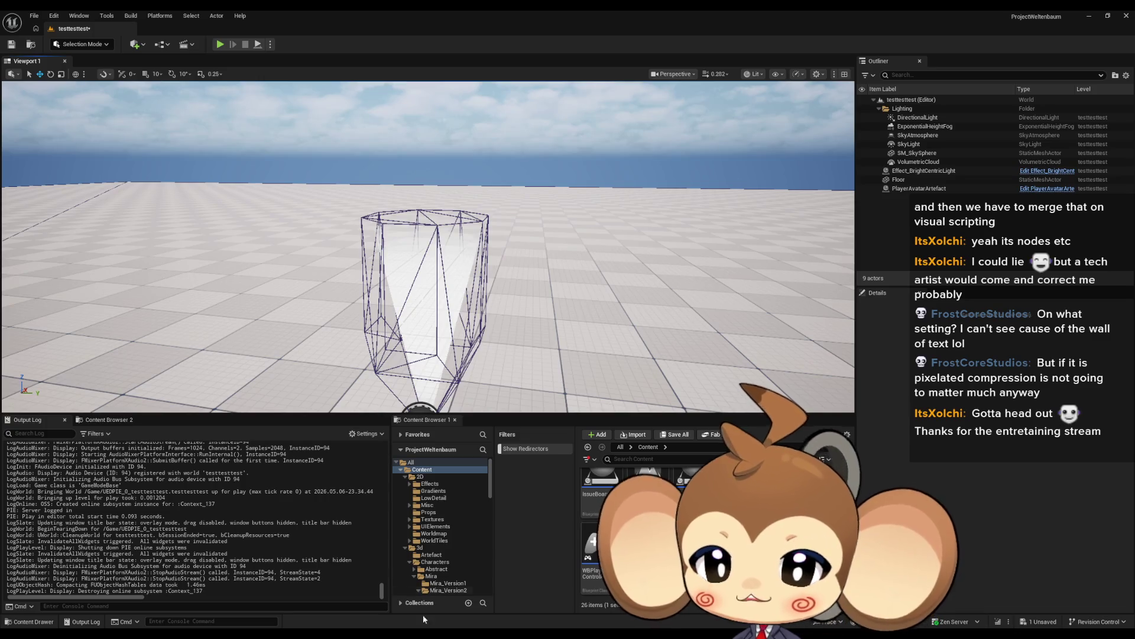
mouse_move(423, 634)
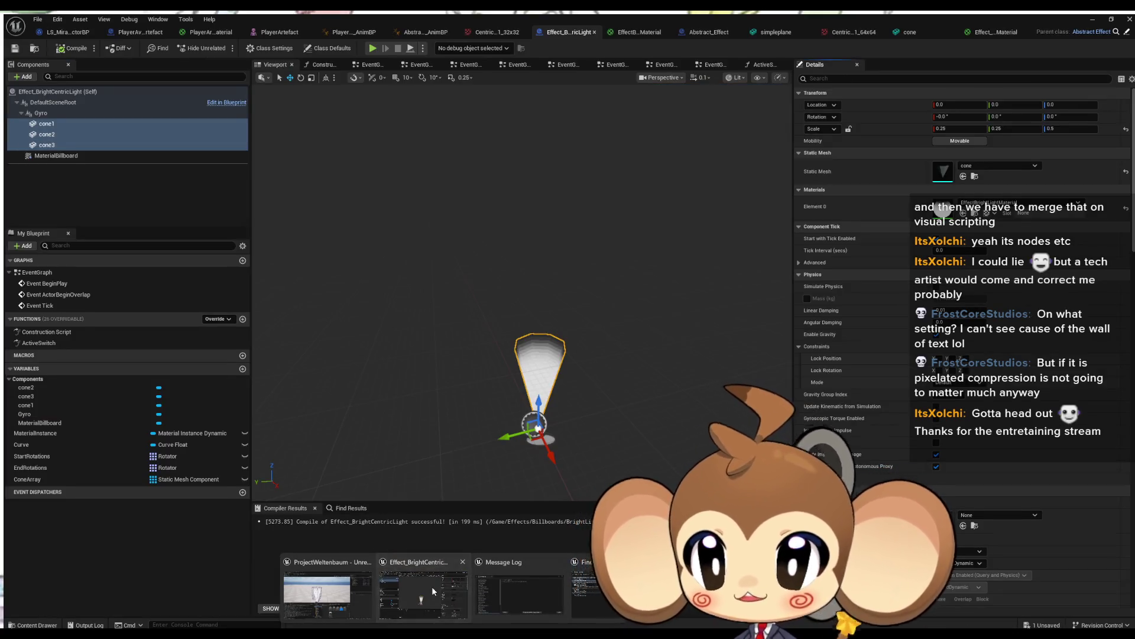
click(432, 586)
scroll(980, 324, down, 5)
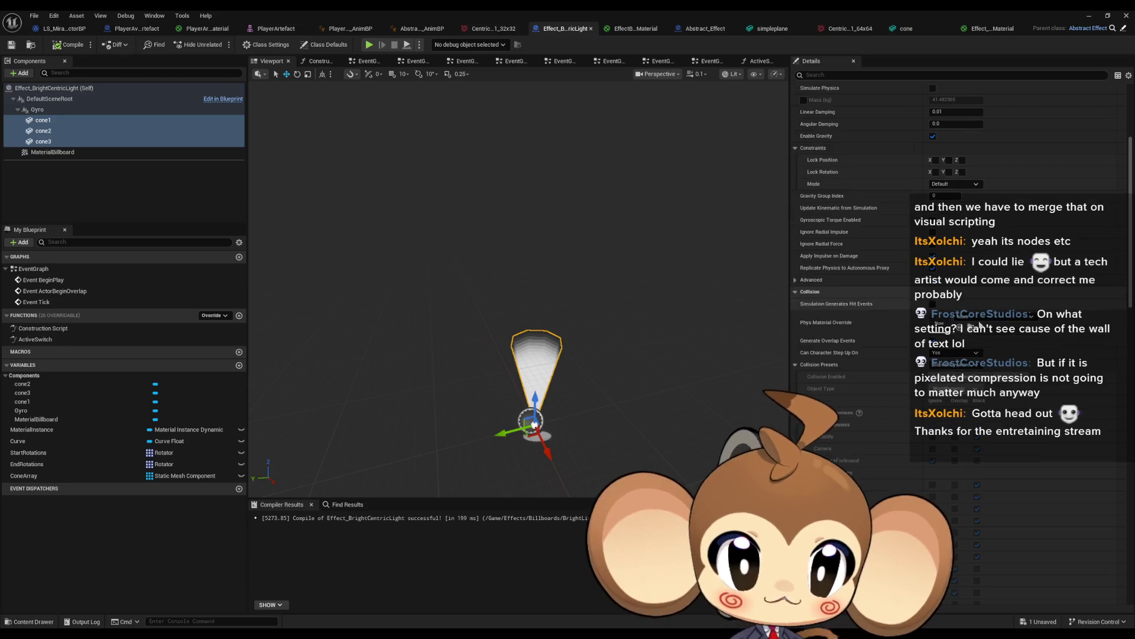
click(954, 364)
click(949, 396)
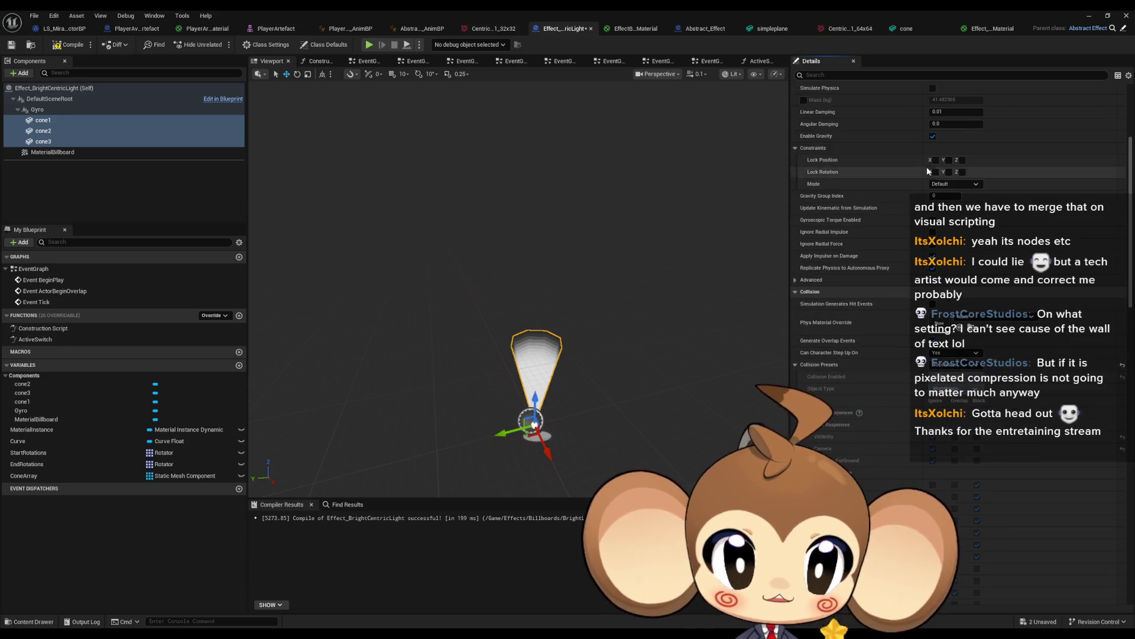
click(1086, 17)
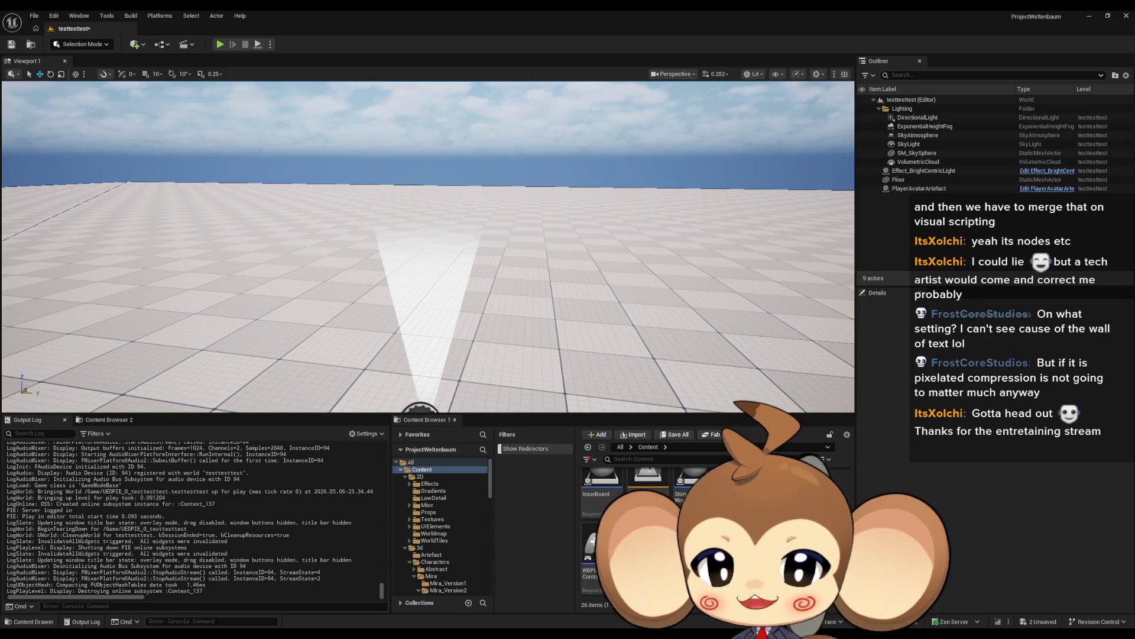
click(423, 601)
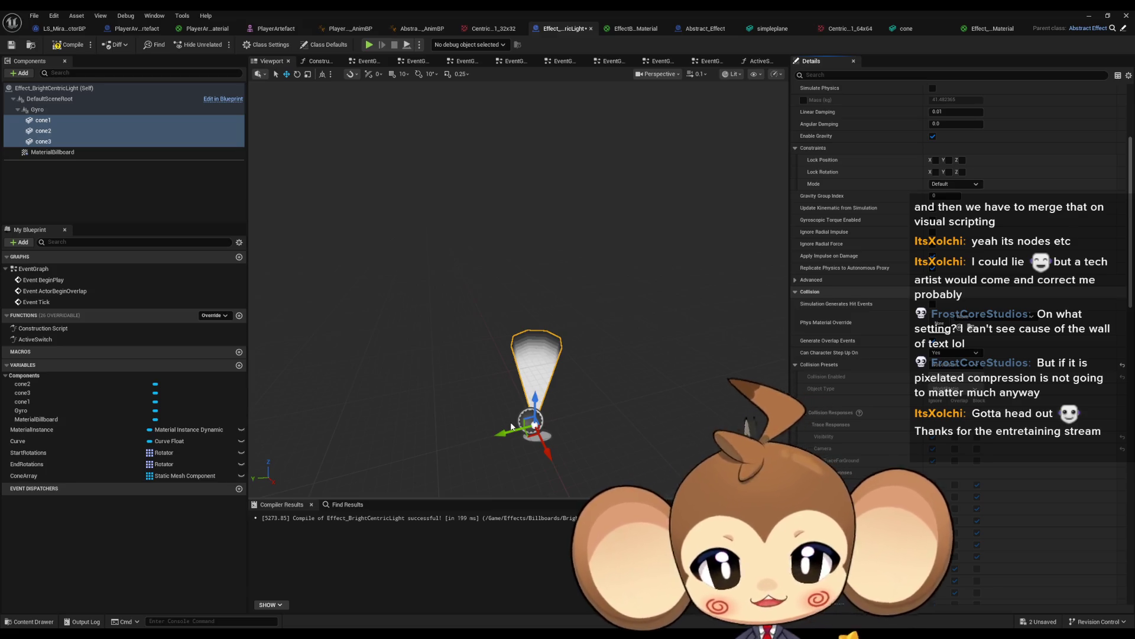
- Convert a constant in the cone material into a scalar parameter named Intensity
click(989, 29)
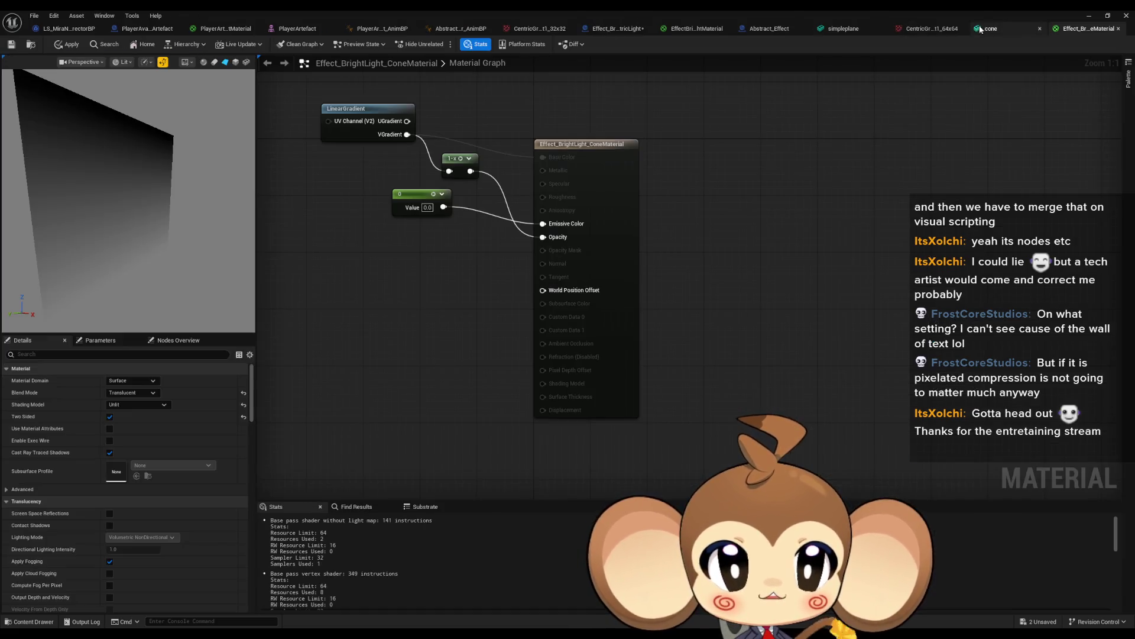
drag(452, 293, 568, 332)
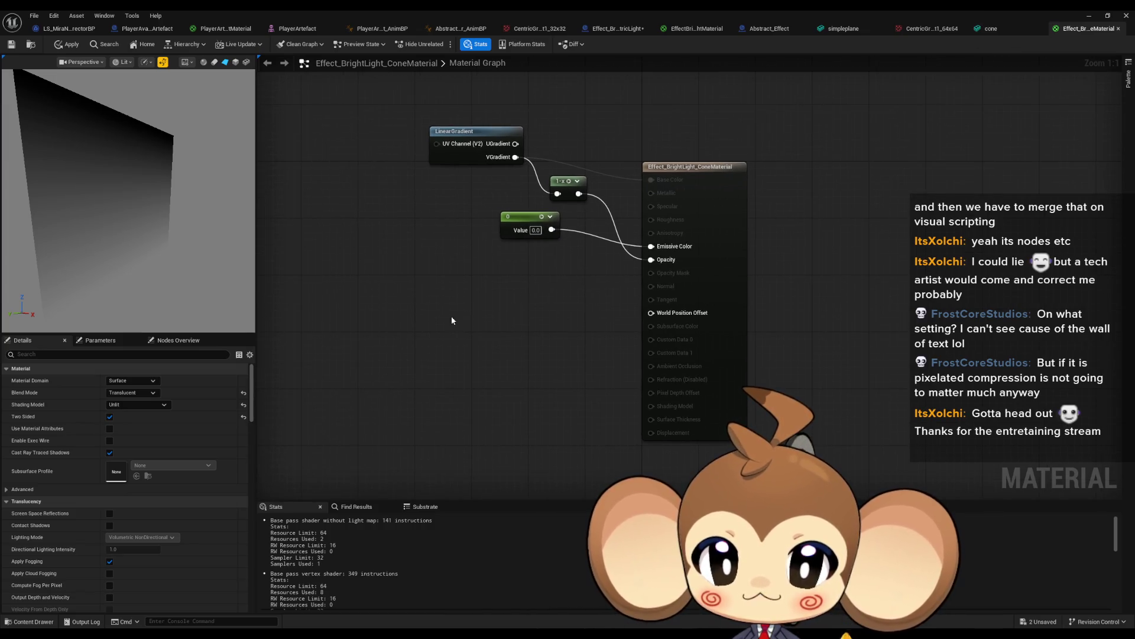
click(428, 285)
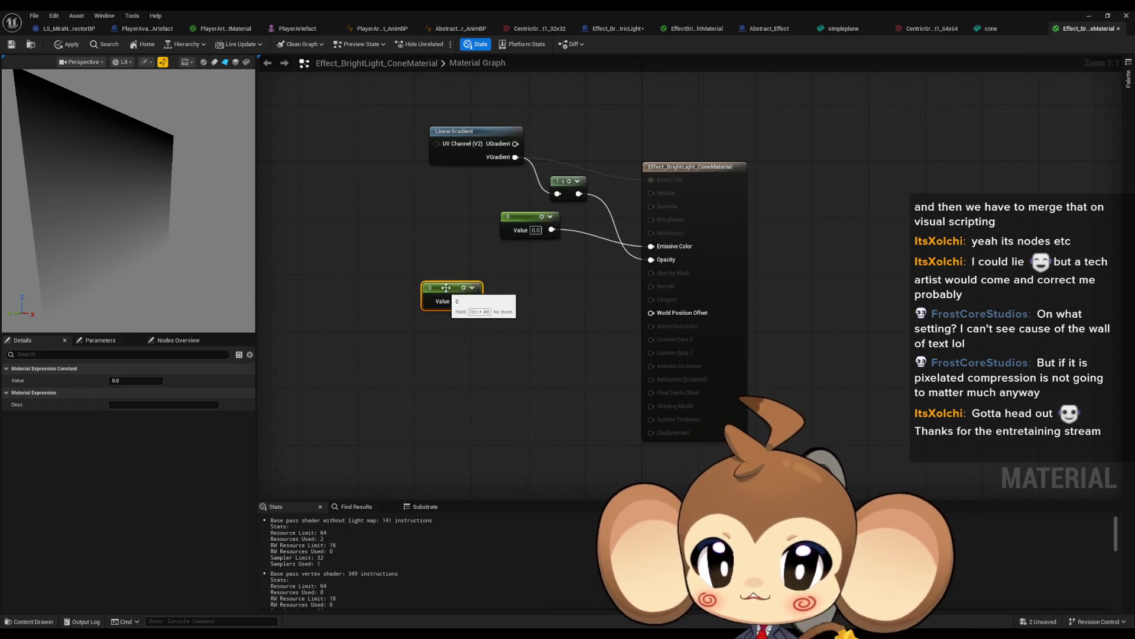
right_click(448, 291)
click(484, 313)
text(Intensity)
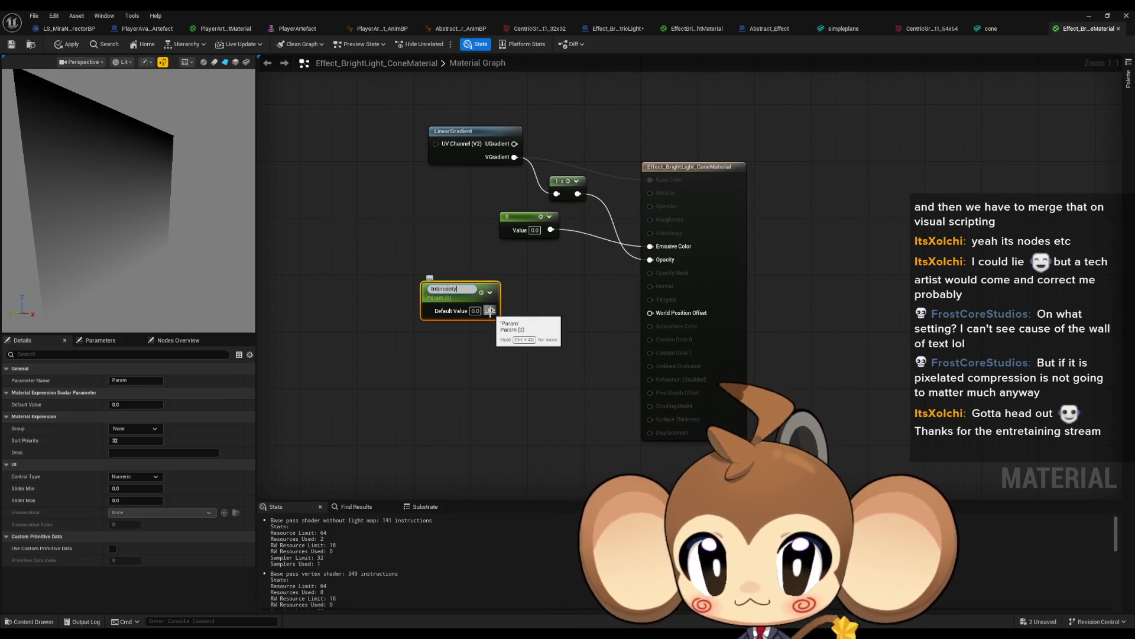
key(Return)
key(F2)
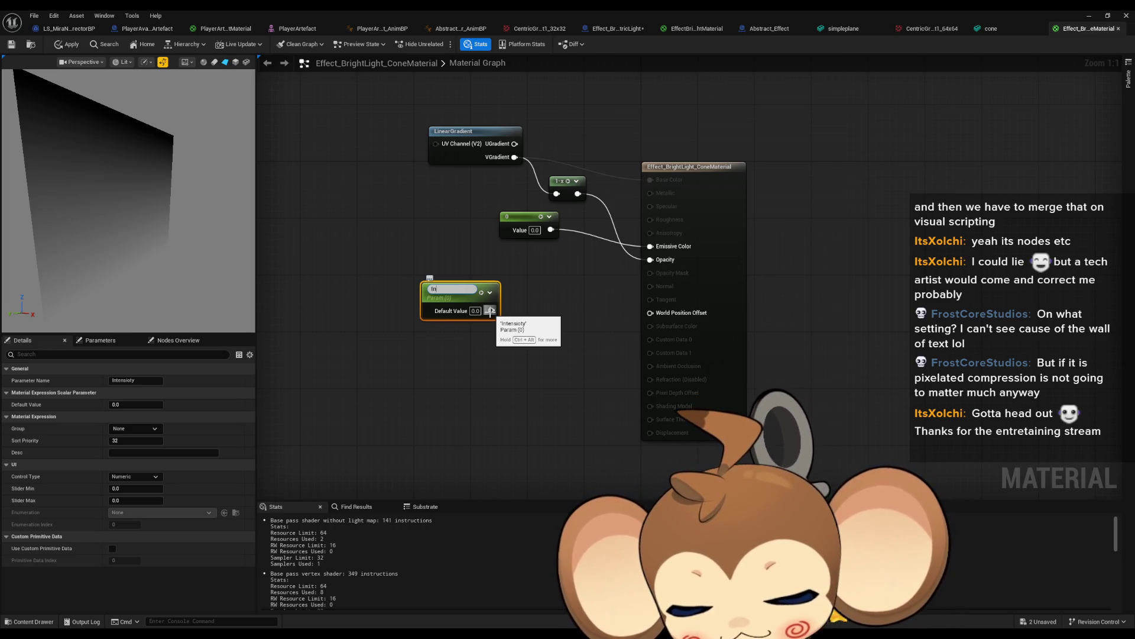
text(tensity)
key(Return)
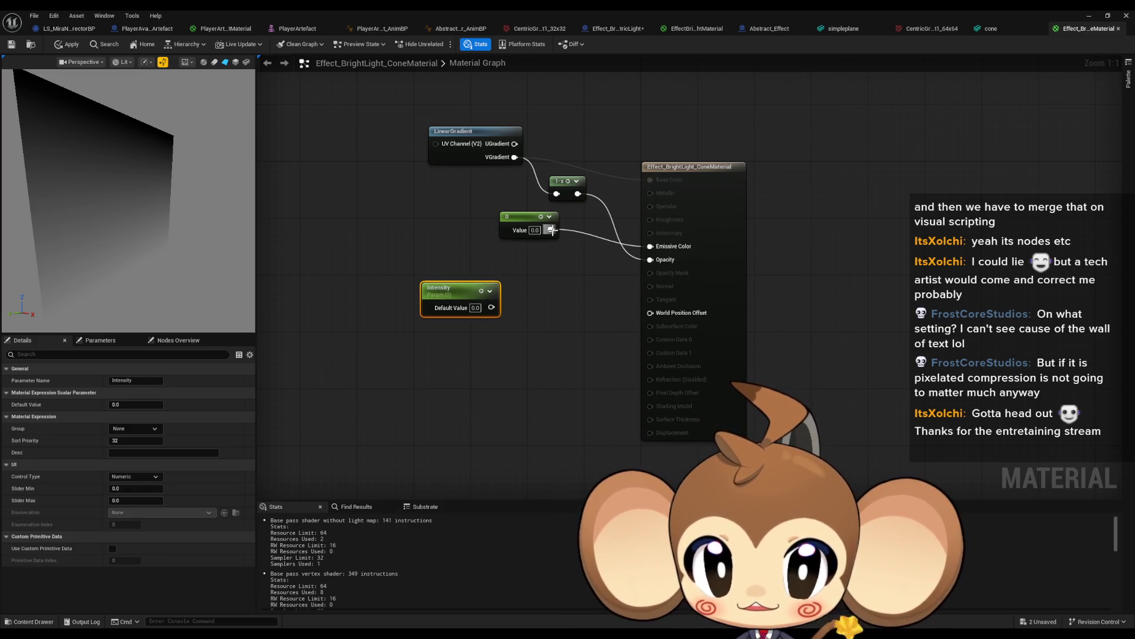
- Multiply 1-x by Intensity into Opacity and apply the material
mouse_move(576, 194)
mouse_down()
mouse_move(576, 280)
mouse_move(492, 307)
mouse_up()
text(multiply)
key(Return)
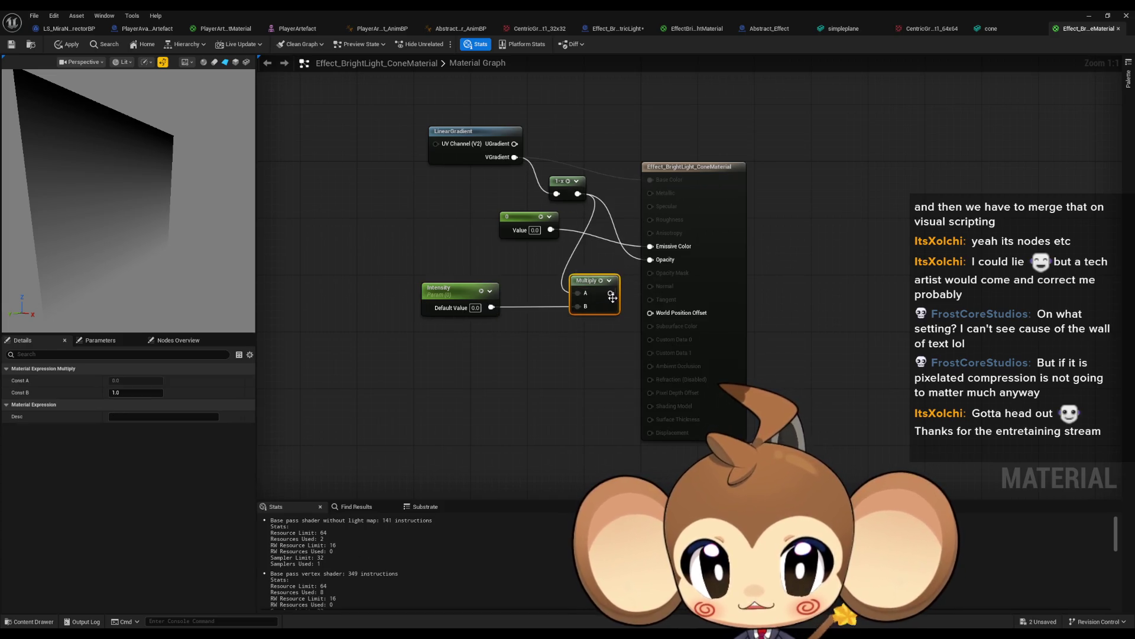
drag(610, 293, 650, 259)
click(513, 341)
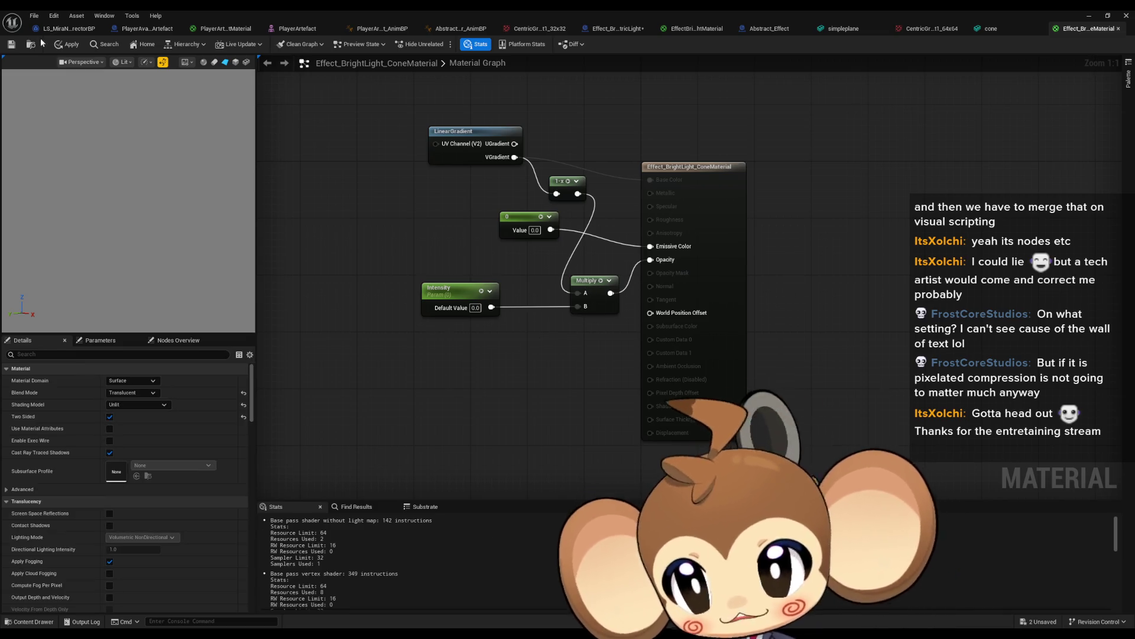
click(67, 44)
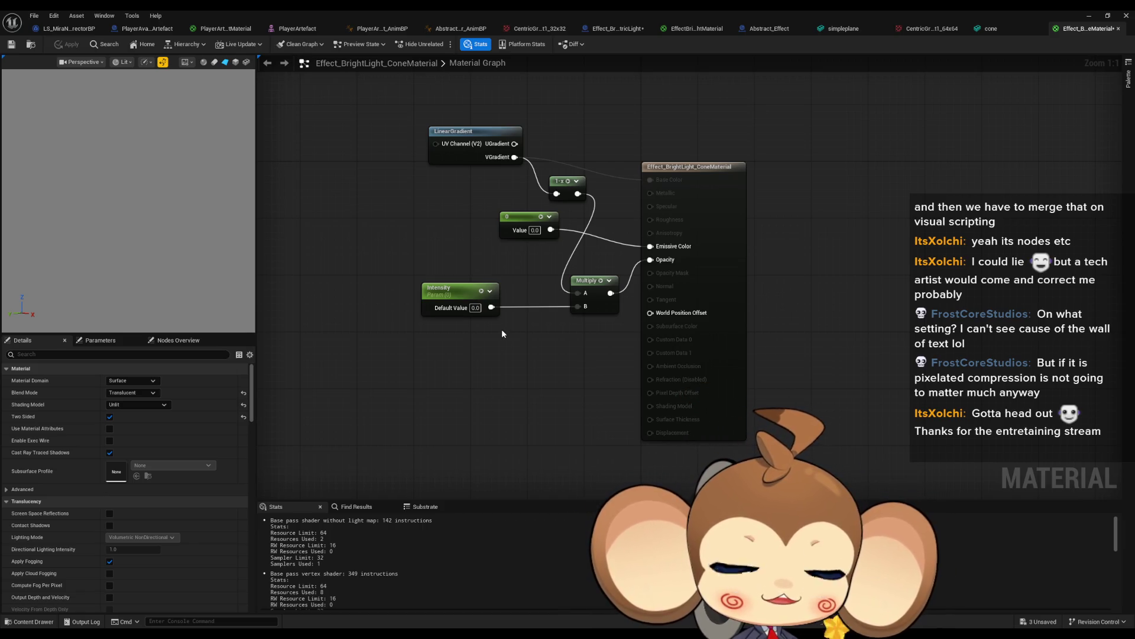
click(449, 291)
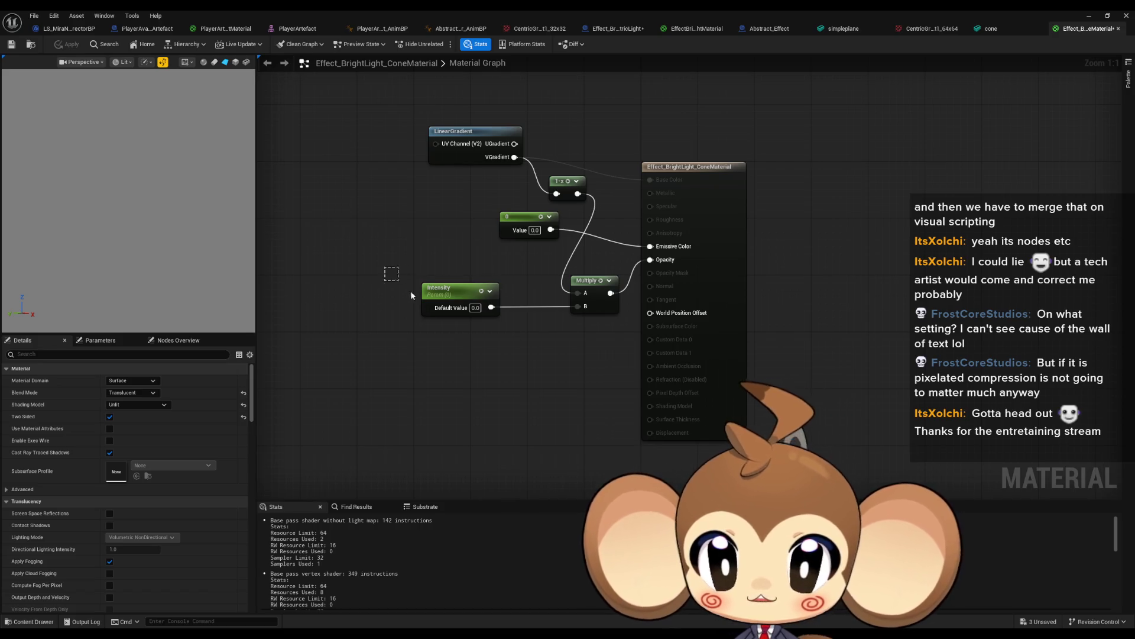
click(414, 271)
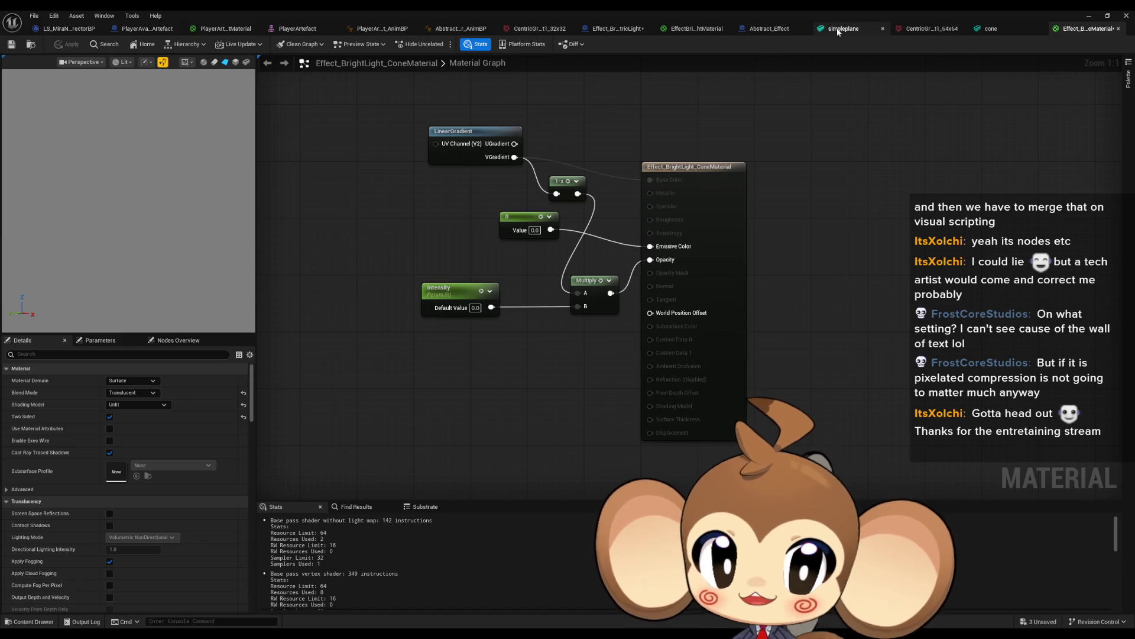
click(612, 30)
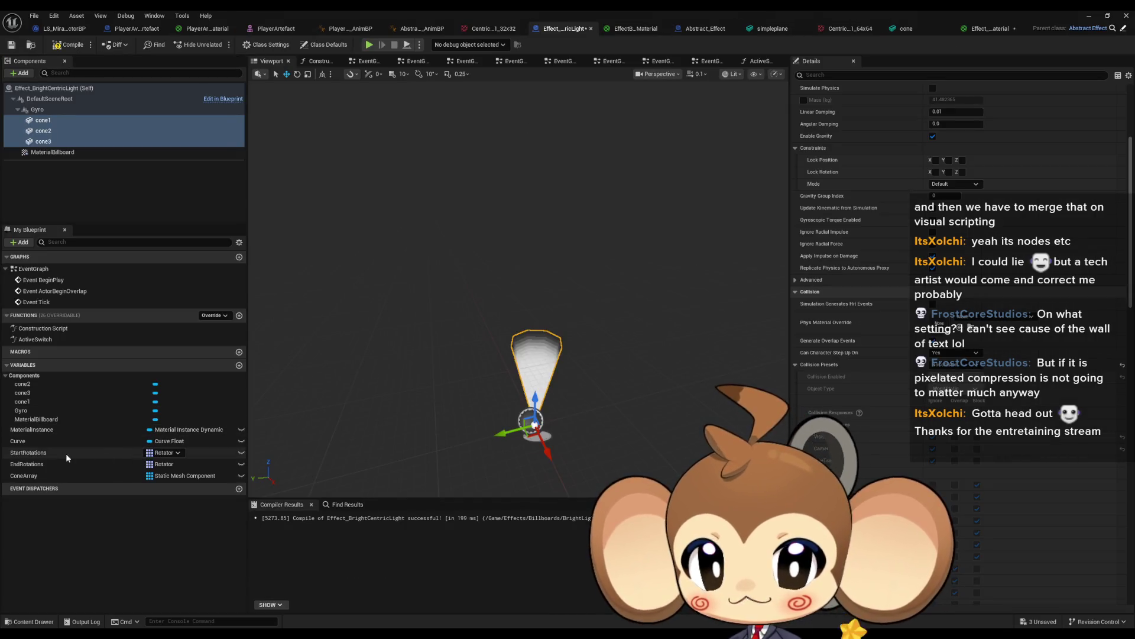
- Duplicate the MaterialInstance variable as MaterialInstanceCones
click(36, 430)
key(ctrl+w)
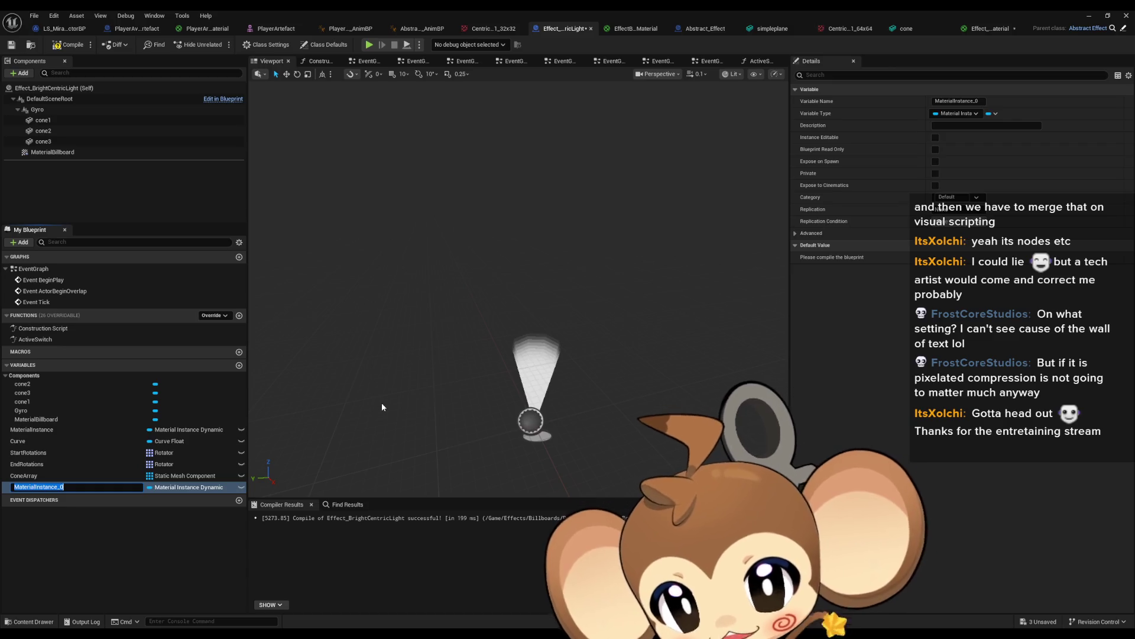
key(BackSpace)
text(Cones)
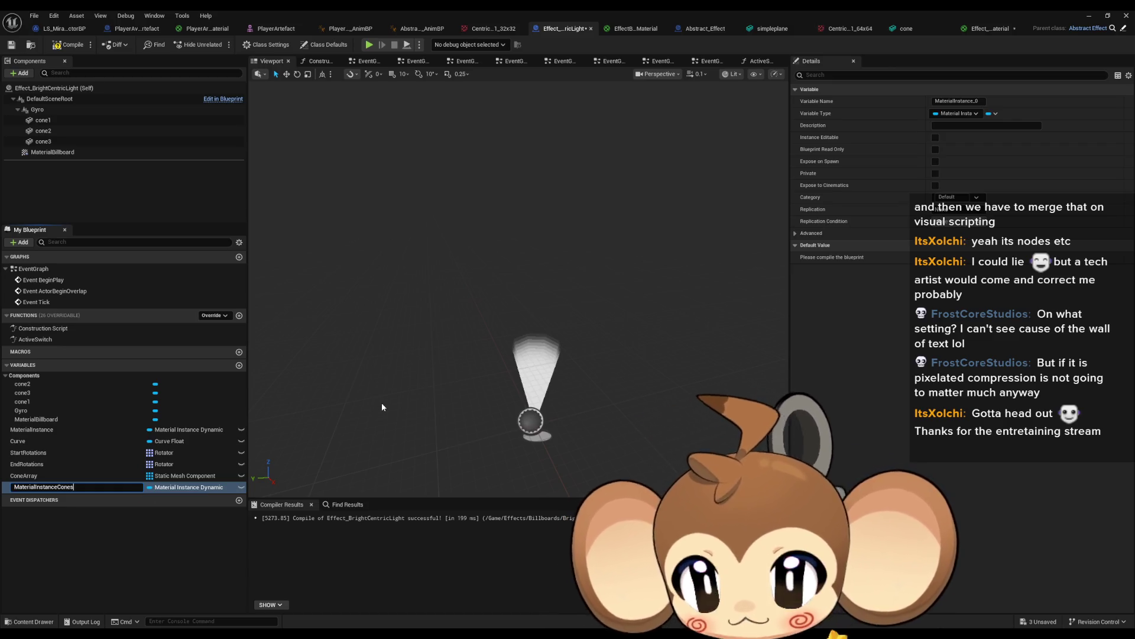
key(Return)
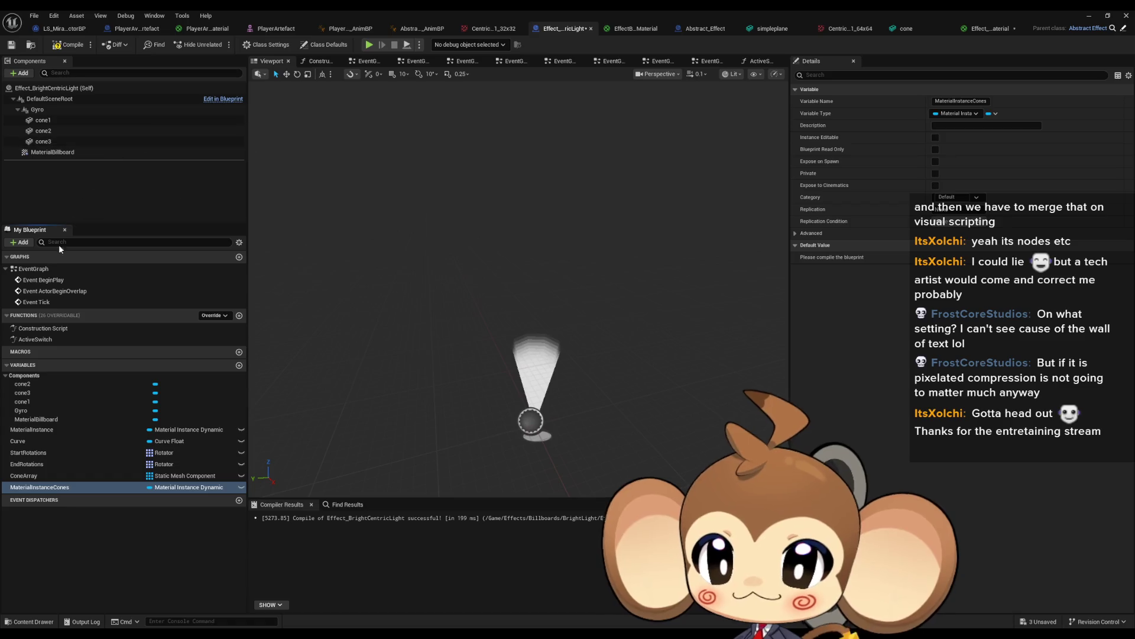
- In the EventGraph, set MaterialInstanceCones from a copied Create Dynamic Material Instance node
click(39, 272)
double_click(39, 276)
mouse_move(39, 487)
mouse_down()
mouse_move(452, 295)
mouse_move(473, 246)
mouse_up()
click(492, 274)
scroll(444, 195, up, 4)
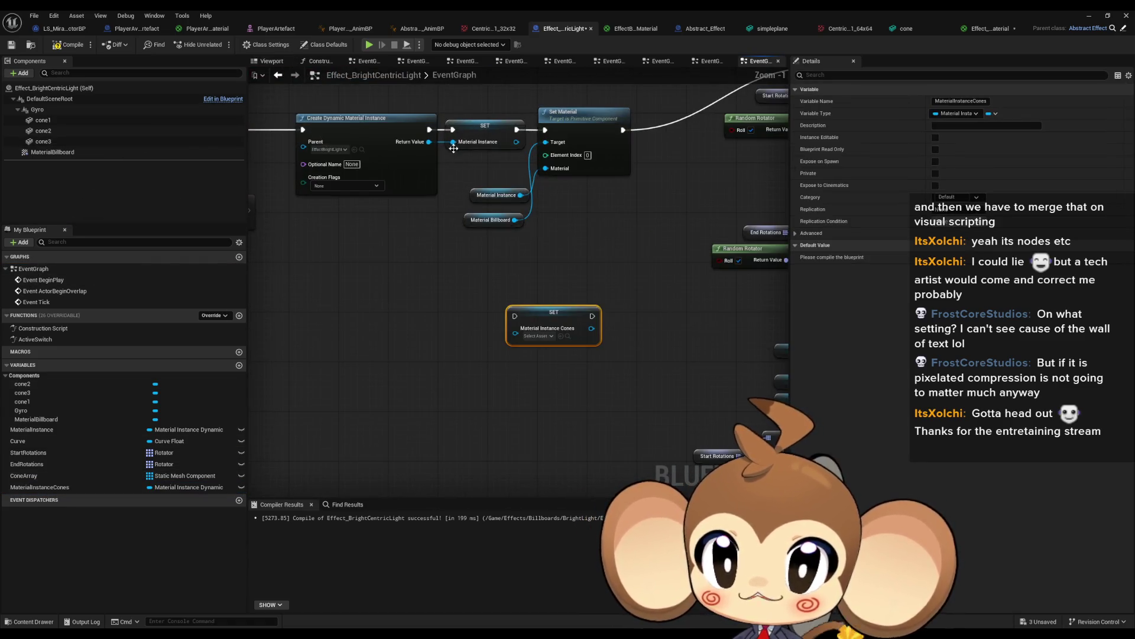
click(354, 120)
key(ctrl+c)
key(ctrl+v)
mouse_move(473, 341)
mouse_down()
mouse_move(509, 334)
mouse_move(509, 322)
mouse_move(537, 321)
mouse_move(532, 329)
mouse_up()
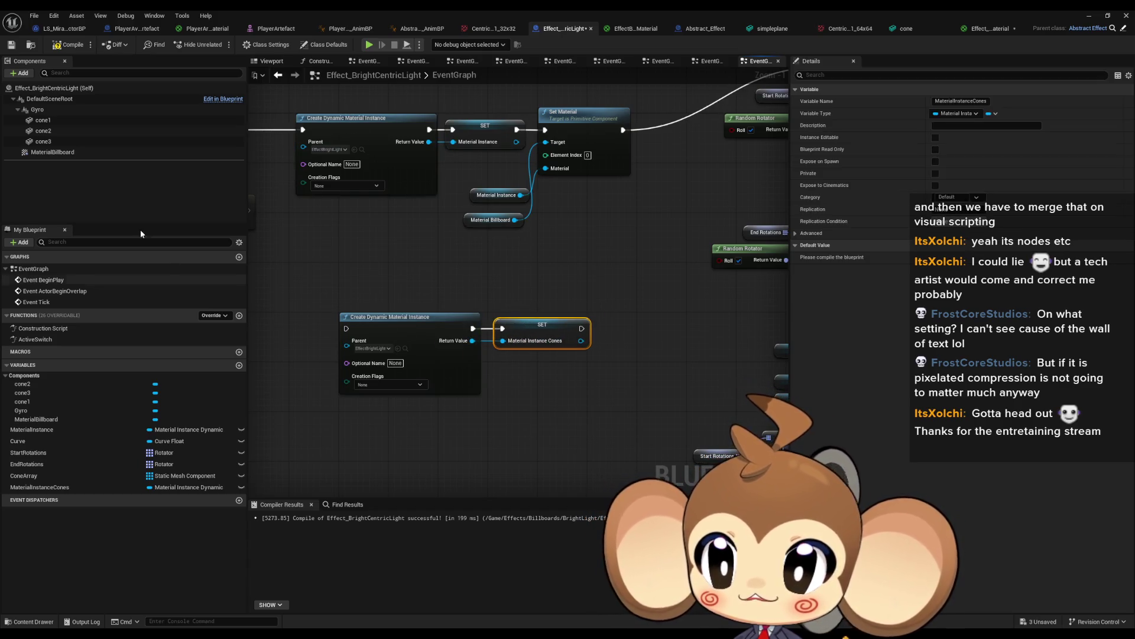
- Add a Set Material node applying MaterialInstanceCones to Cone 1–3
click(48, 120)
shift+click(43, 143)
mouse_move(43, 145)
mouse_down()
mouse_move(375, 452)
mouse_move(390, 449)
mouse_up()
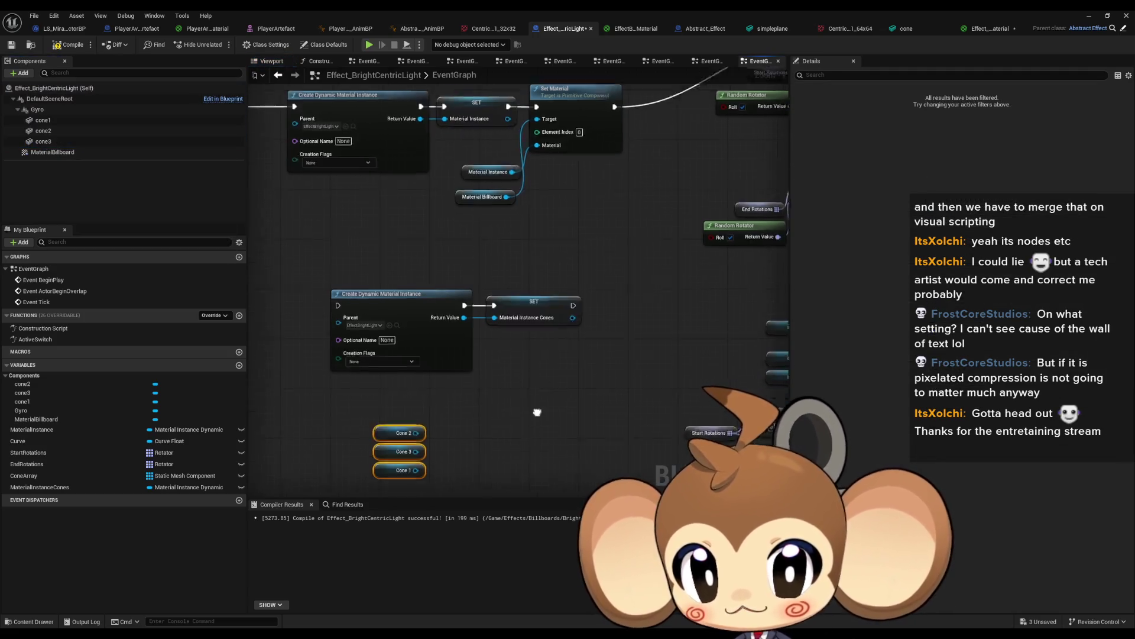
drag(405, 402, 463, 390)
text(set mater)
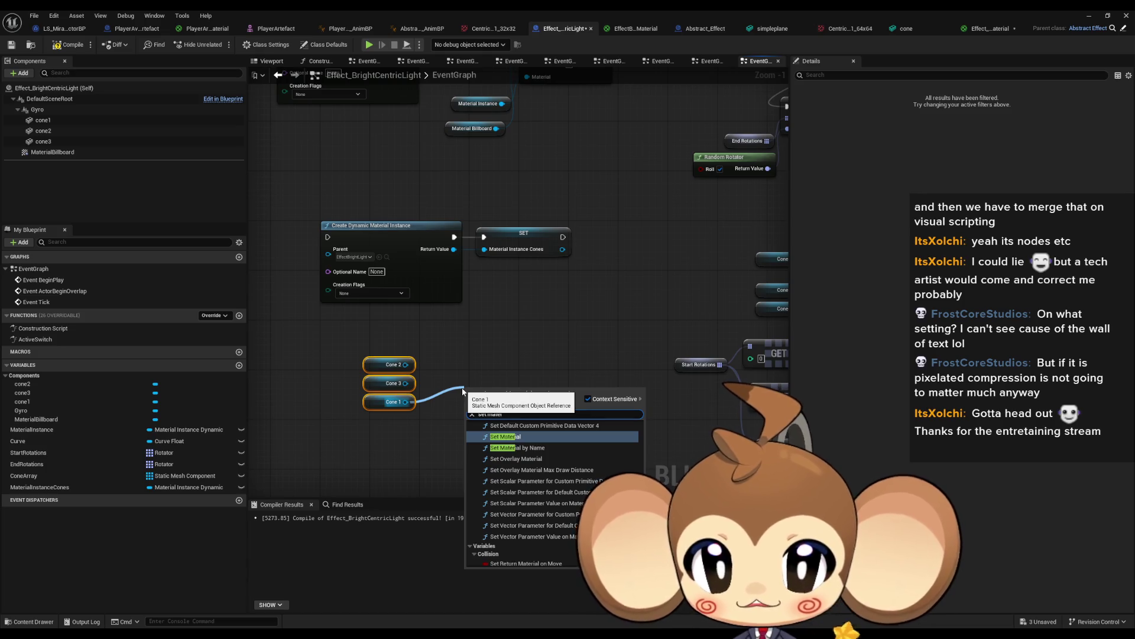
key(Return)
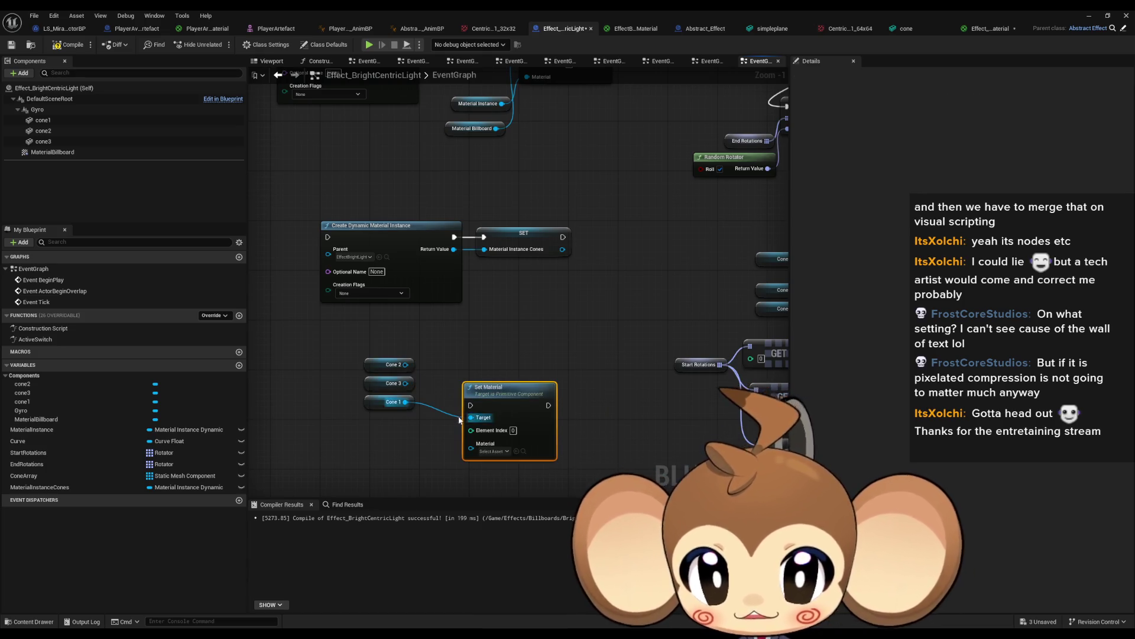
mouse_move(405, 383)
mouse_down()
mouse_move(472, 417)
mouse_move(469, 389)
mouse_move(471, 417)
mouse_move(586, 266)
mouse_move(511, 316)
mouse_up()
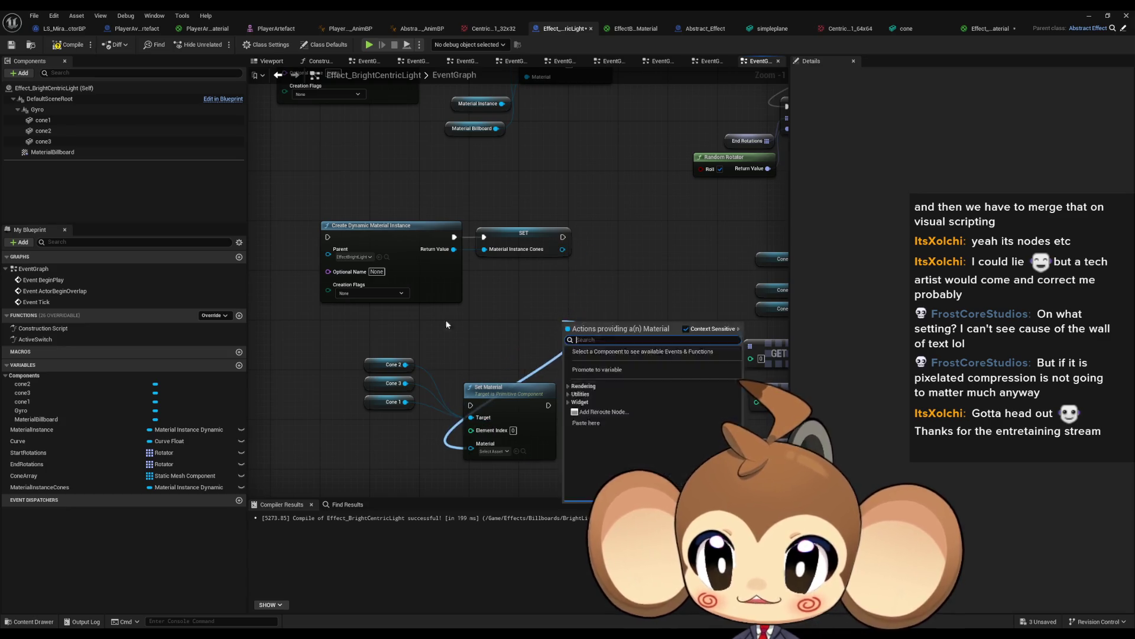
key(Escape)
drag(41, 487, 471, 444)
click(426, 460)
- Run Set Material after the cones' SET node, chained after the billboard's setup
scroll(471, 405, down, 1)
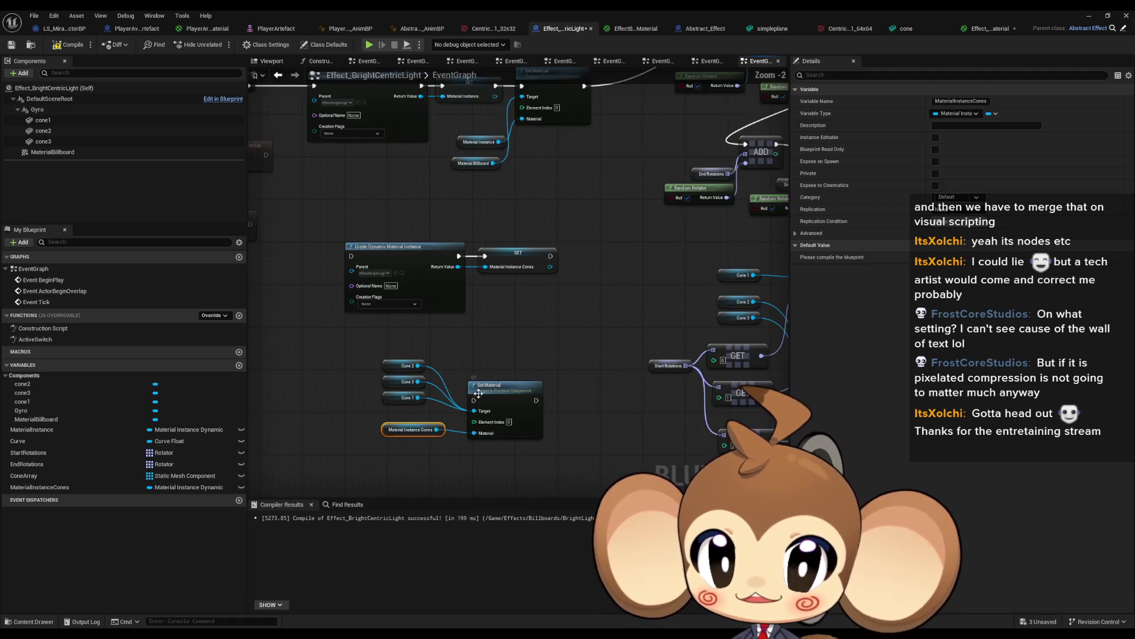
mouse_move(473, 400)
mouse_down()
mouse_move(555, 310)
mouse_move(550, 261)
mouse_up()
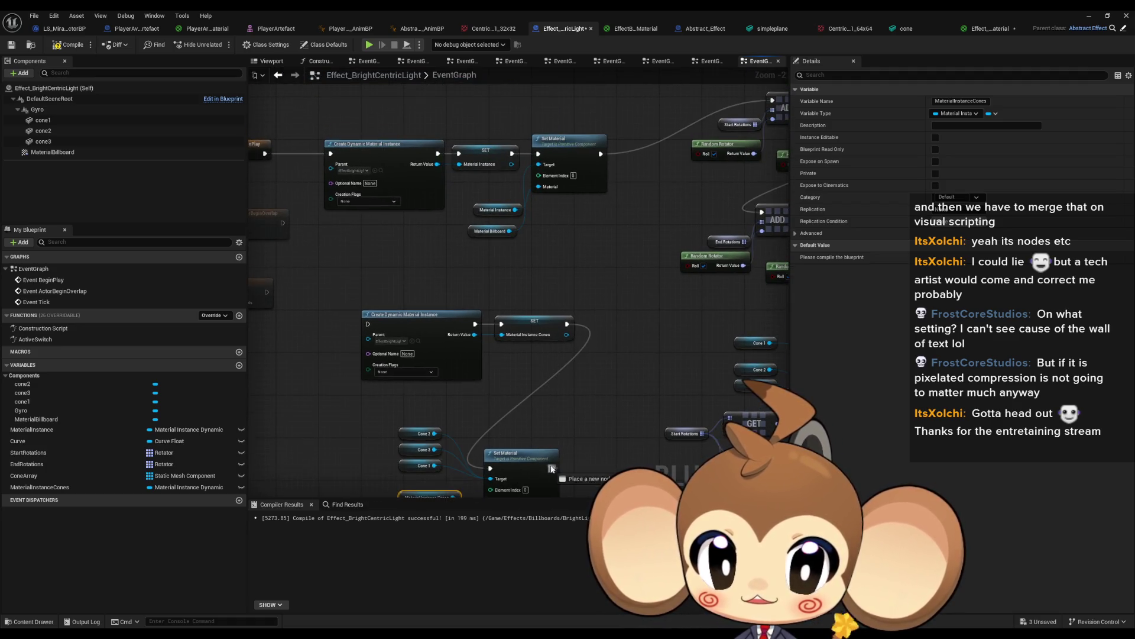
mouse_move(553, 467)
mouse_down()
mouse_move(668, 136)
mouse_move(773, 101)
mouse_up()
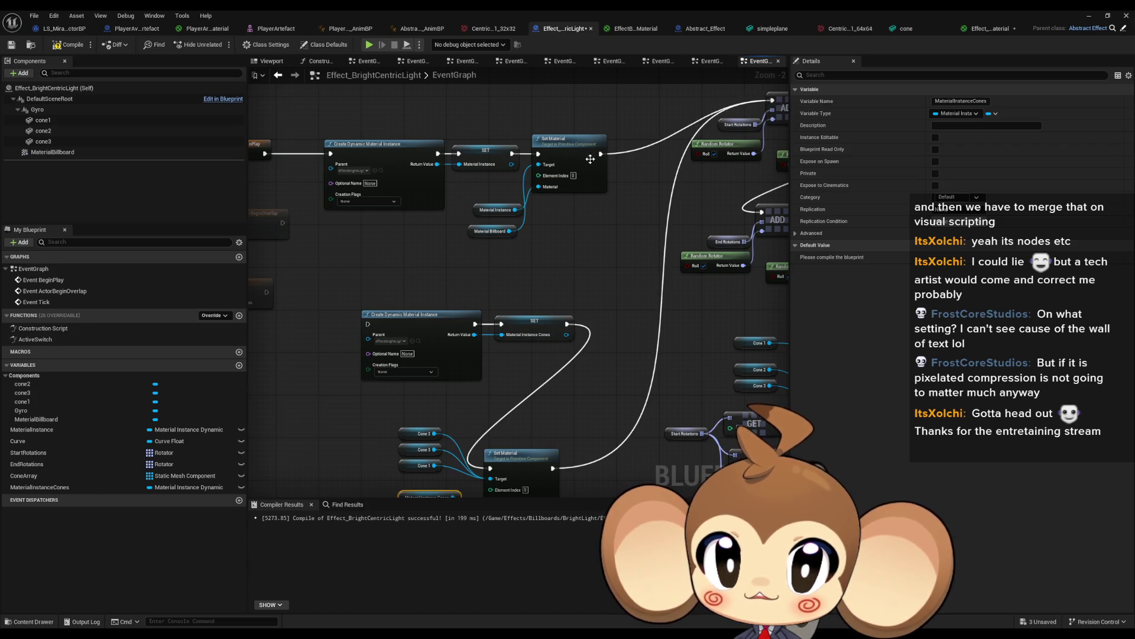
mouse_move(601, 153)
mouse_down()
mouse_move(421, 247)
mouse_move(368, 324)
mouse_up()
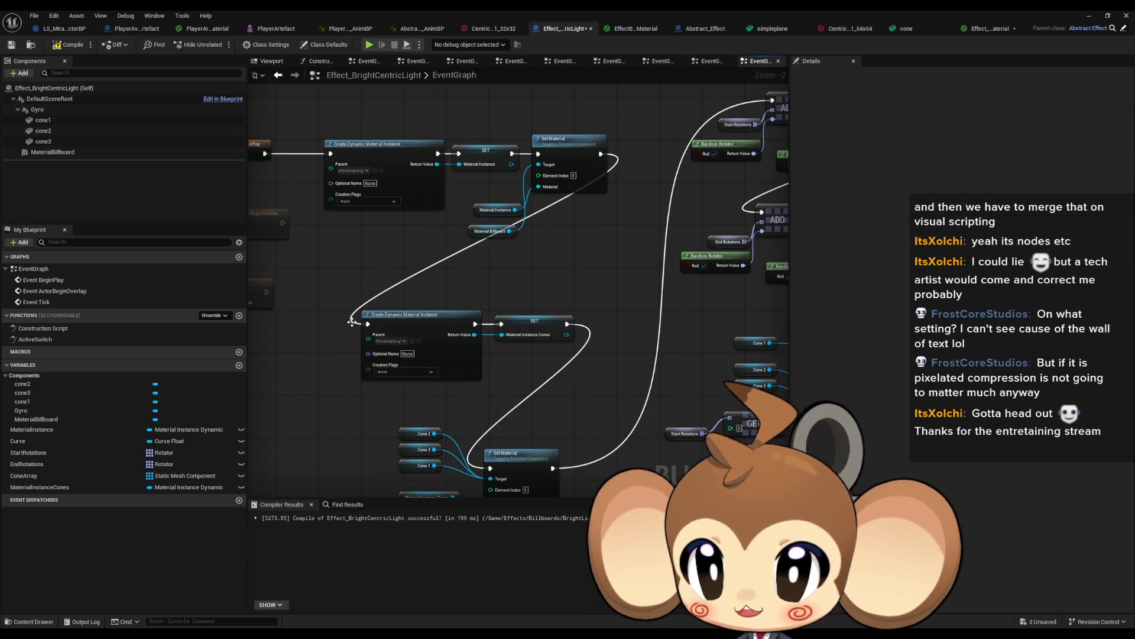
double_click(35, 338)
- Add Set Relative Scale 3D from the For Each Loop's Array Element via a 'scale set' search
scroll(556, 282, up, 3)
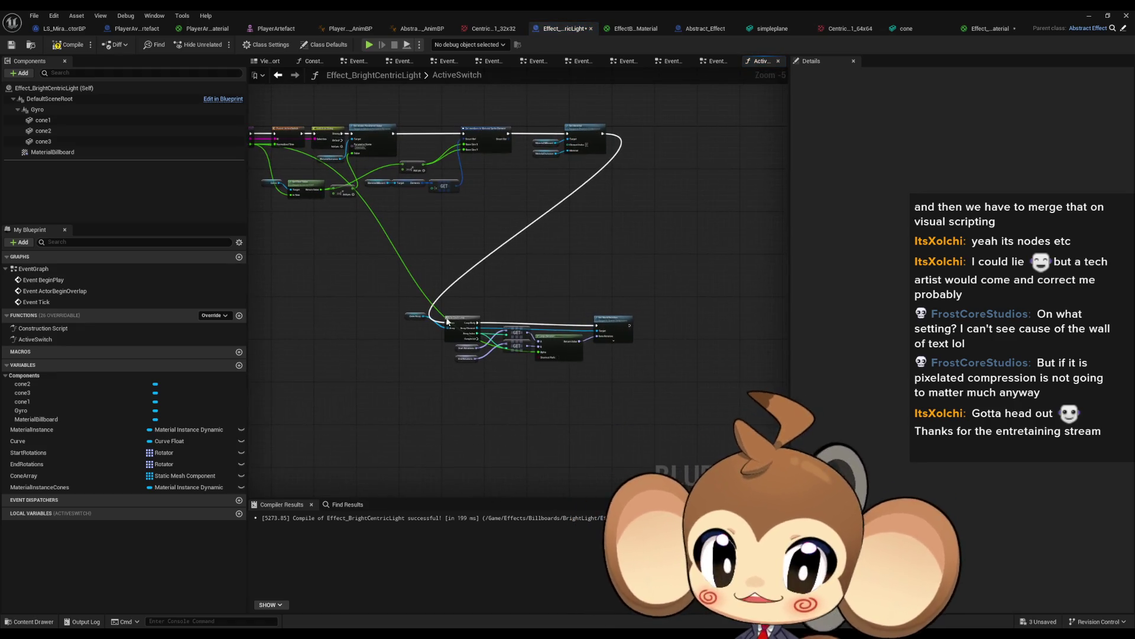
drag(559, 271, 559, 247)
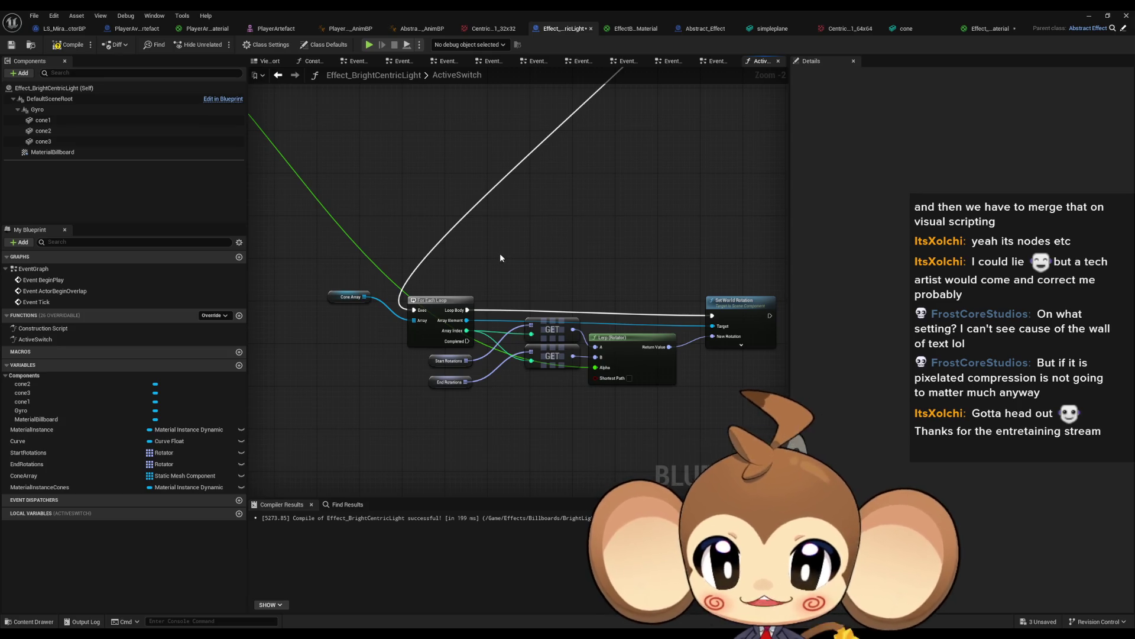
mouse_move(466, 253)
mouse_down()
mouse_move(492, 235)
mouse_move(498, 278)
mouse_up()
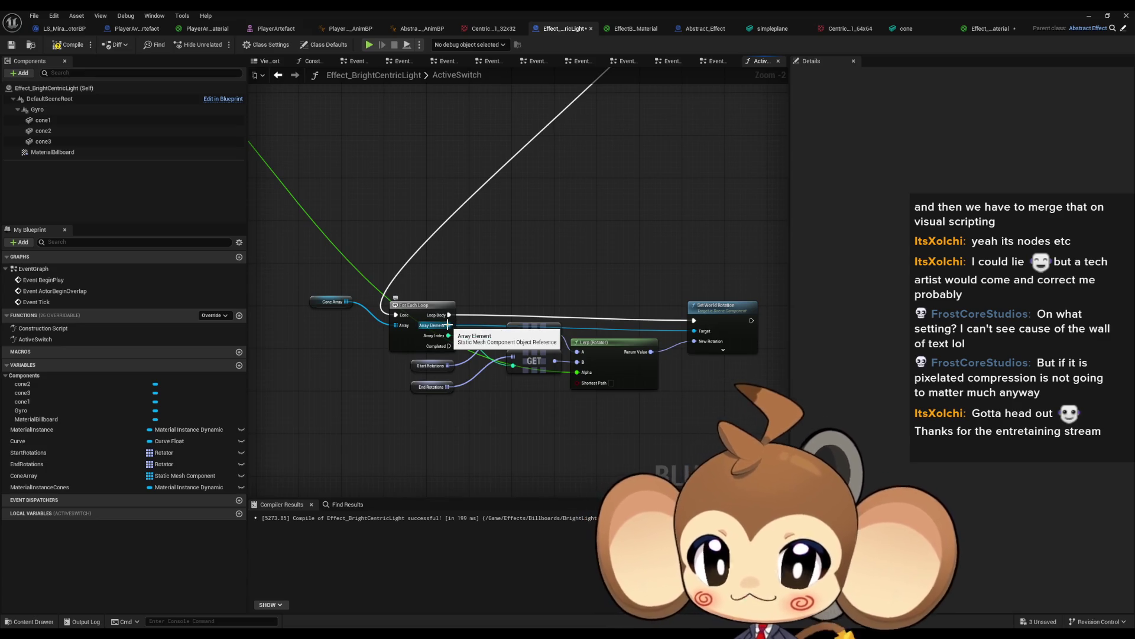
drag(451, 319, 412, 273)
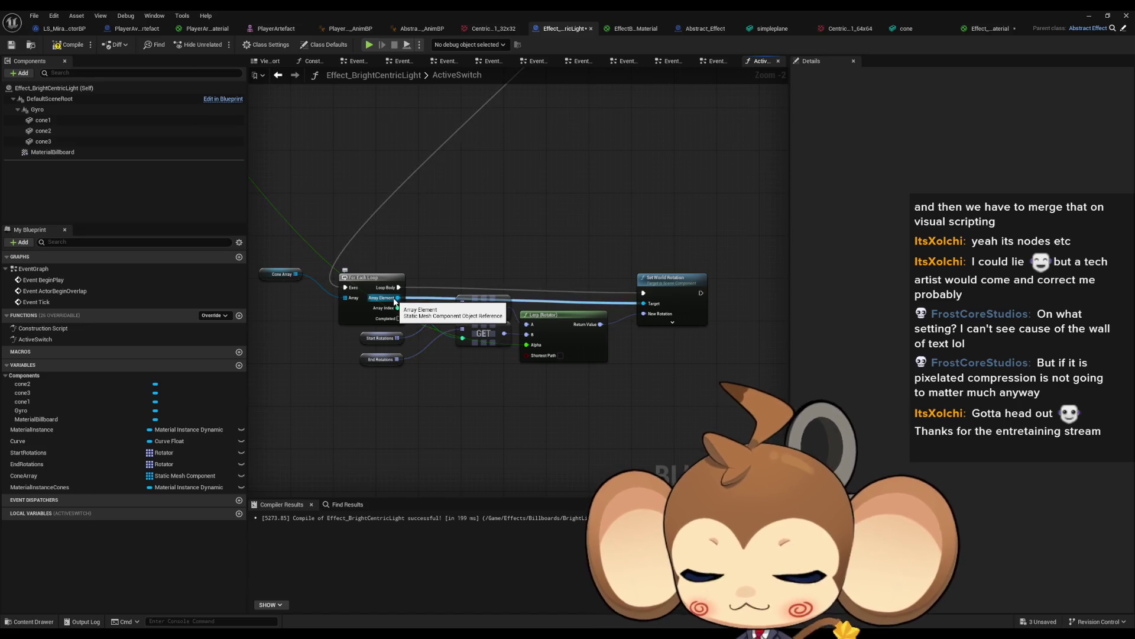
drag(395, 300, 525, 235)
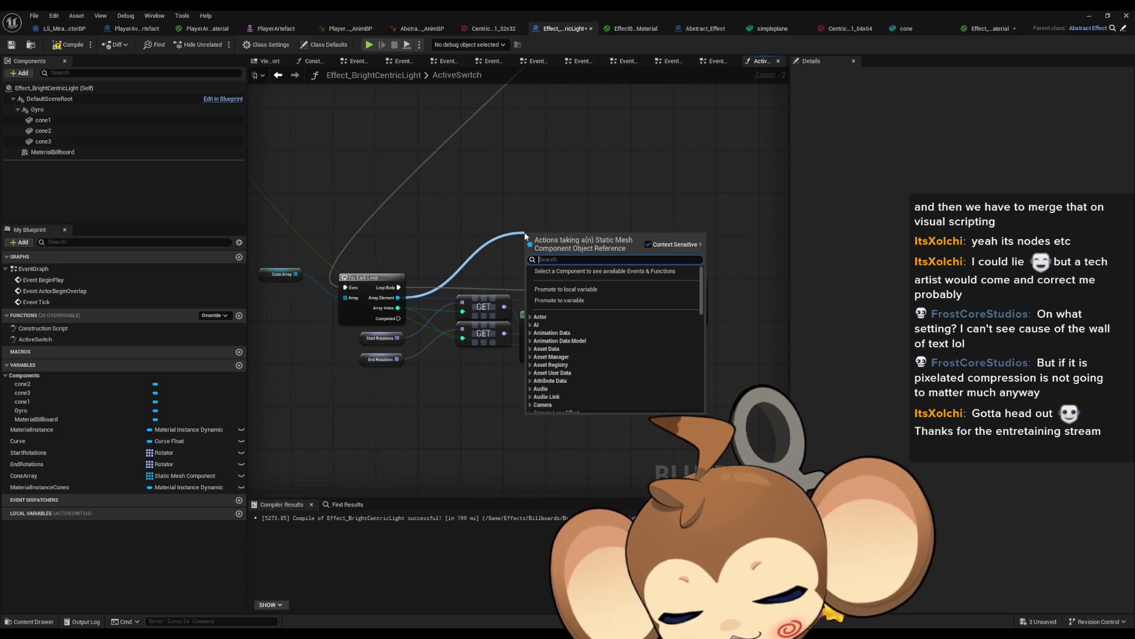
text(scale)
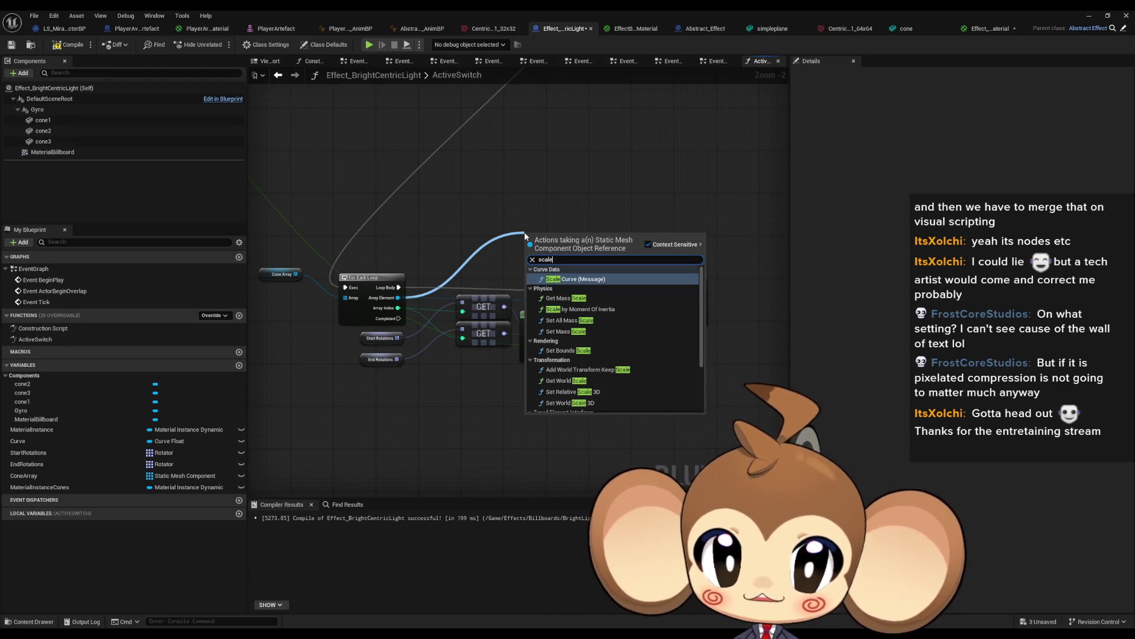
text( set)
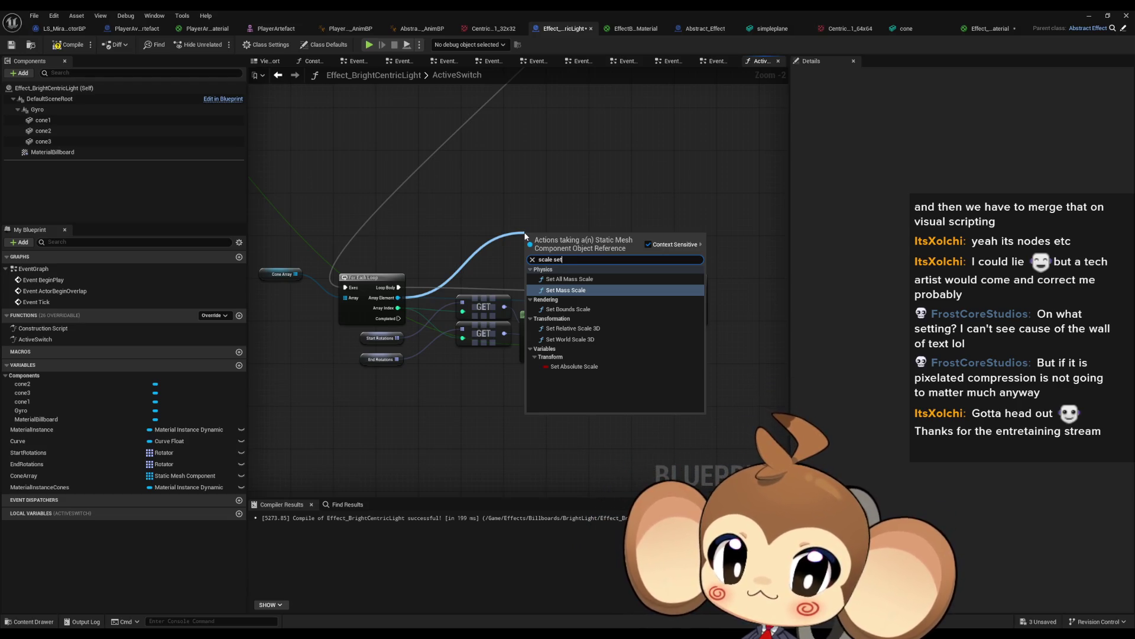
key(Down)
key(Down)
key(Down)
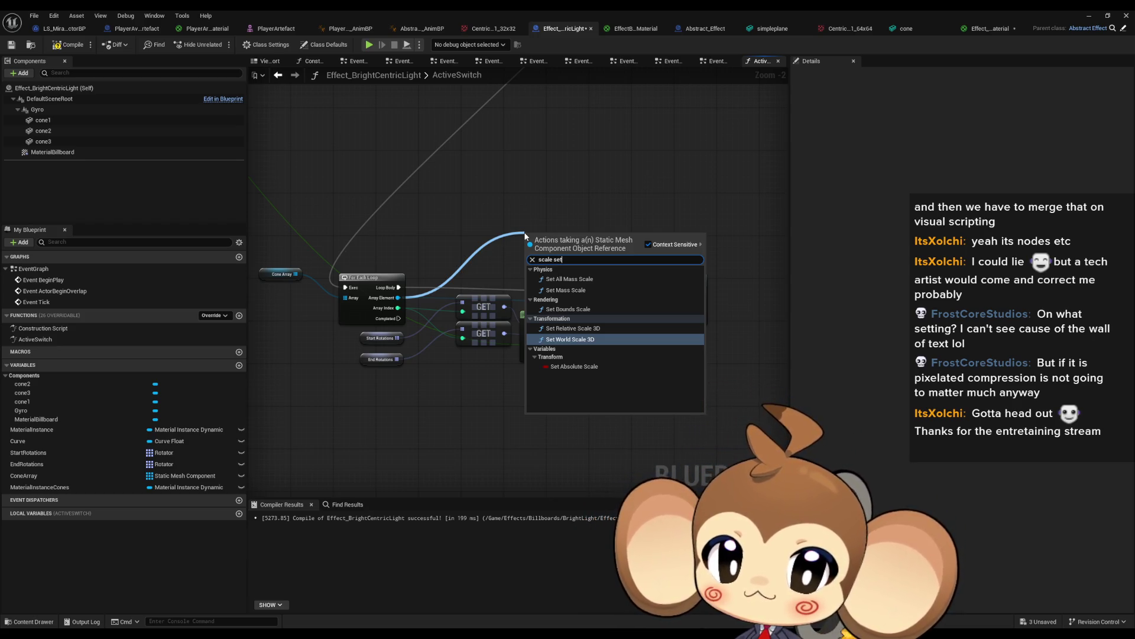
key(Up)
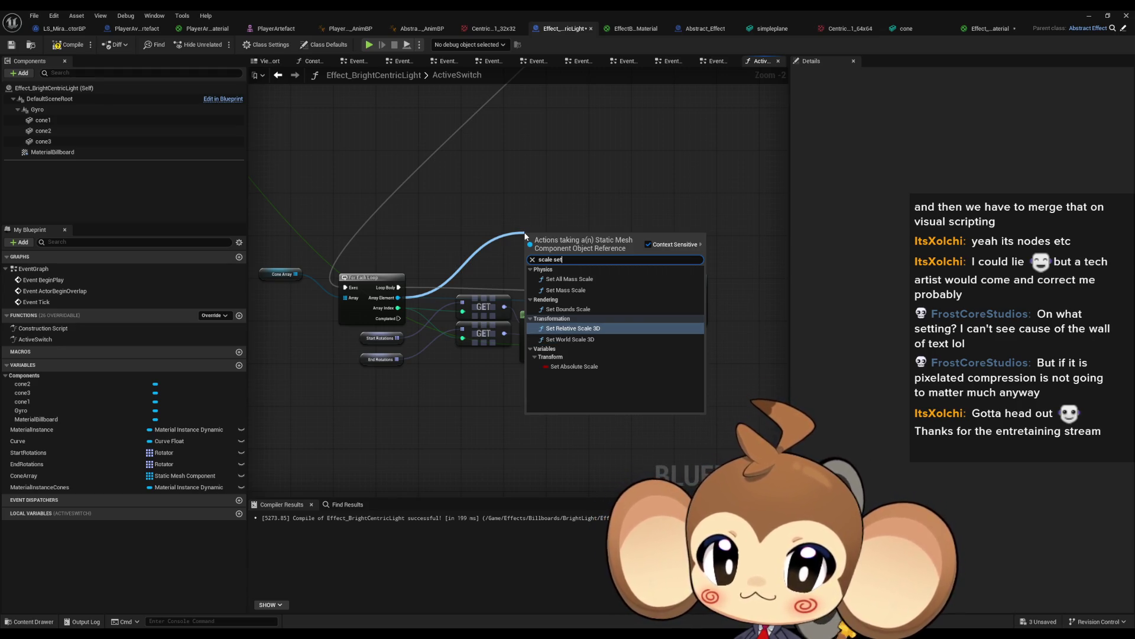
key(Return)
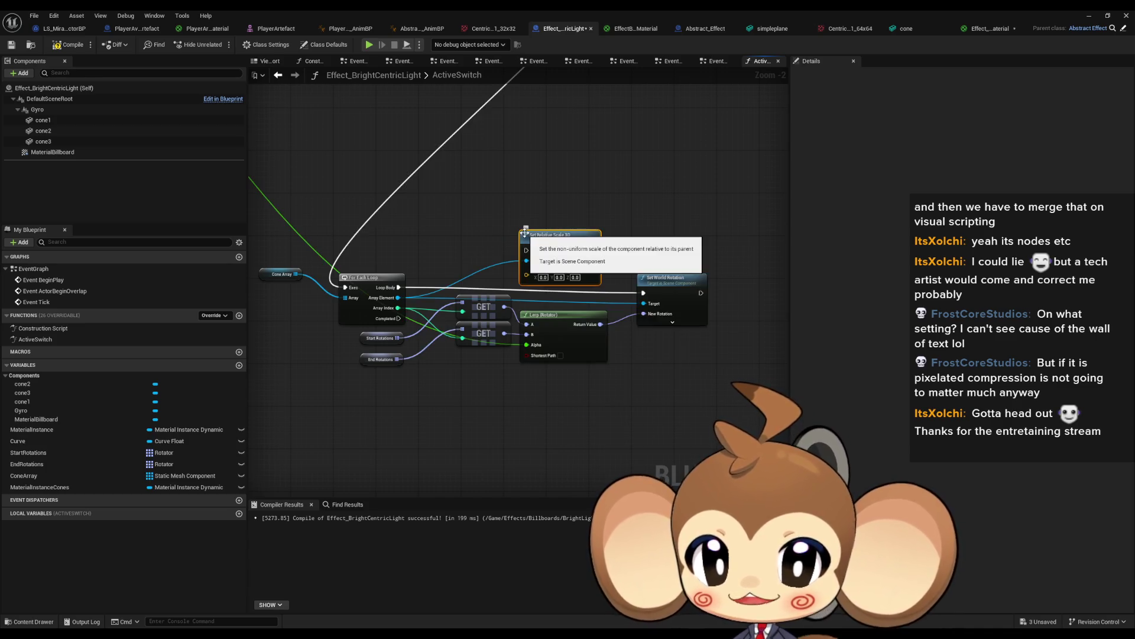
- Split New Scale 3D and run Set Relative Scale 3D after Set World Rotation
right_click(527, 276)
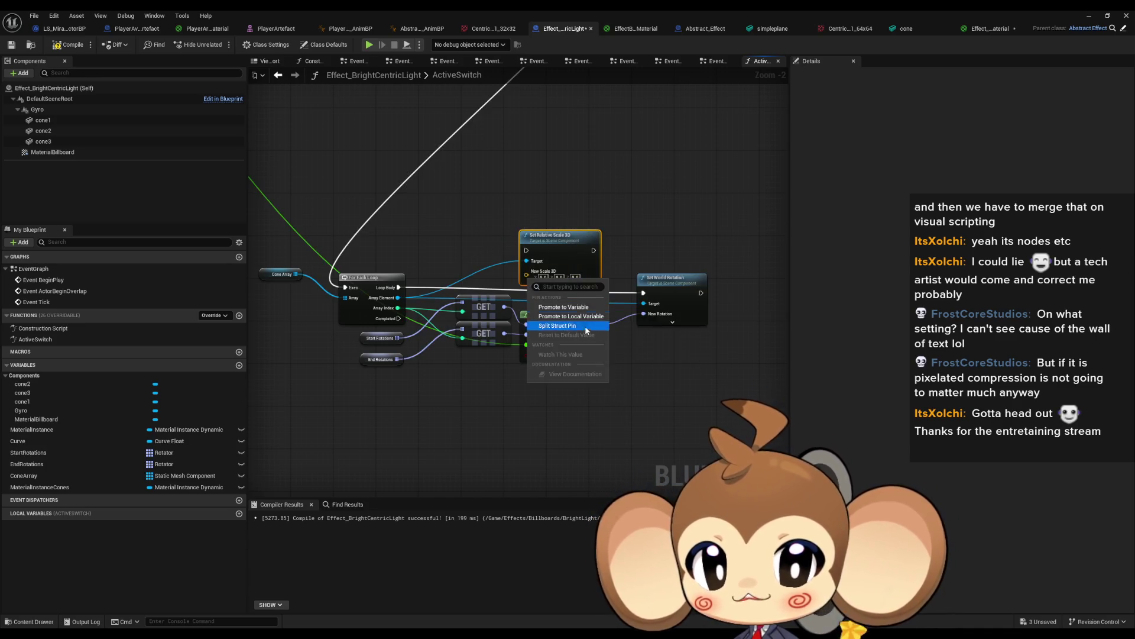
click(562, 329)
drag(561, 236, 588, 177)
scroll(498, 222, up, 2)
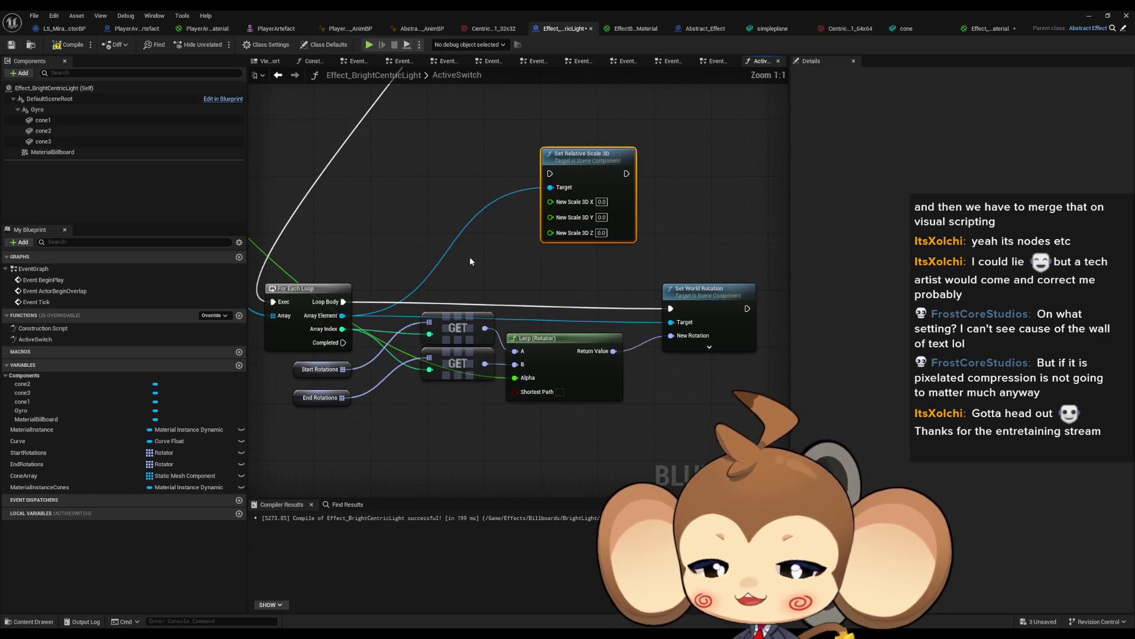
drag(498, 222, 639, 208)
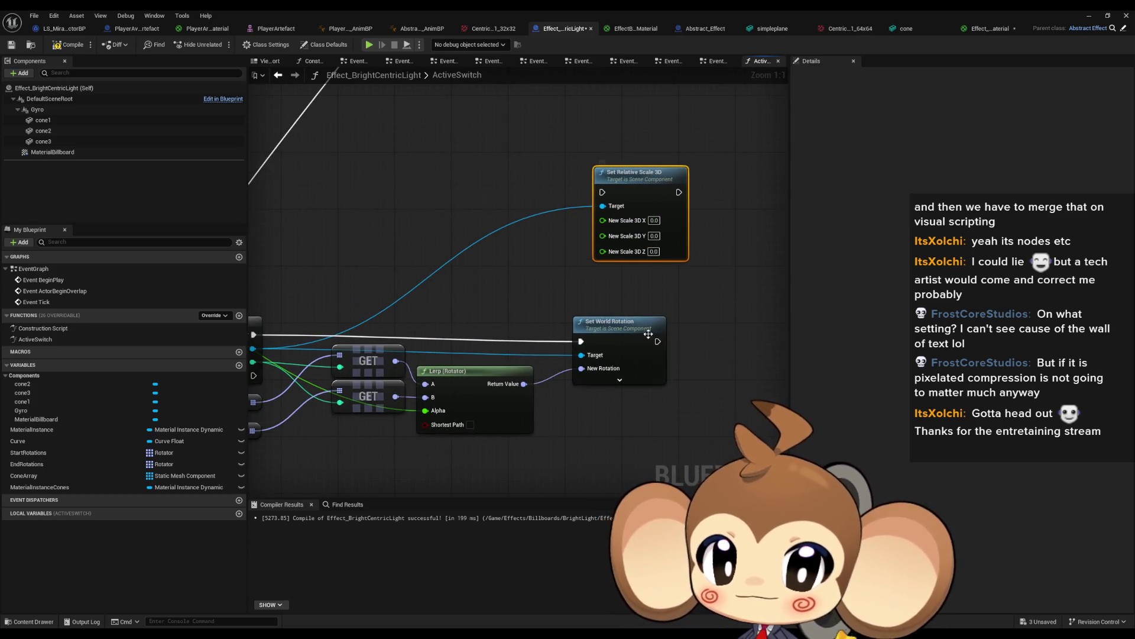
mouse_move(658, 341)
mouse_down()
mouse_move(669, 355)
mouse_move(606, 195)
mouse_move(603, 206)
mouse_up()
drag(616, 322, 587, 315)
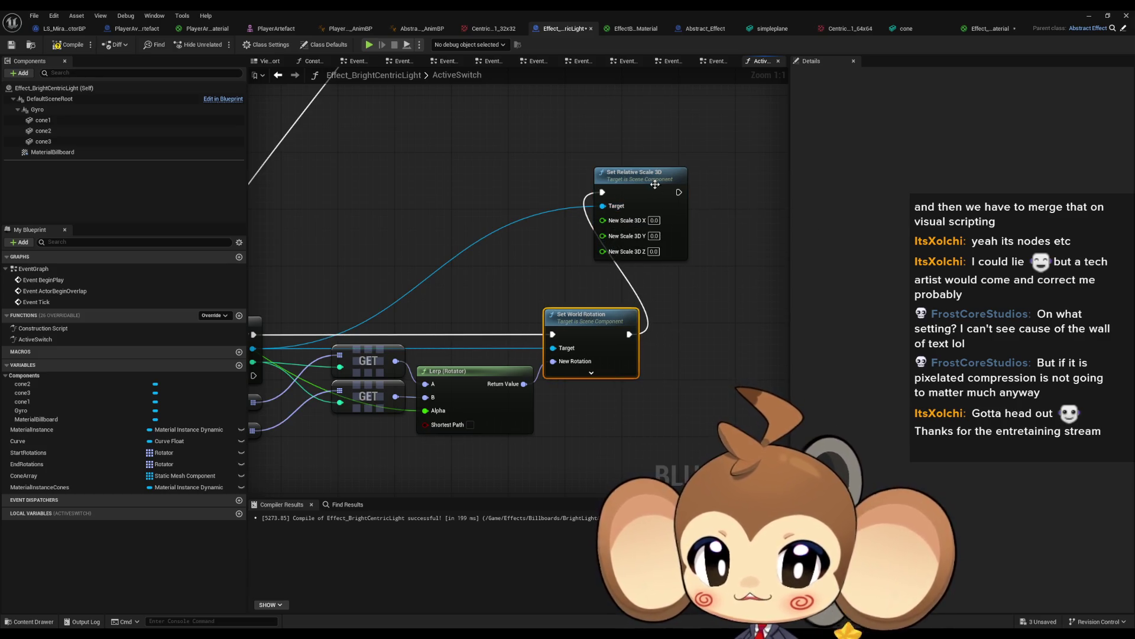
drag(655, 184, 726, 189)
mouse_move(420, 300)
mouse_down()
mouse_move(566, 288)
mouse_move(370, 318)
mouse_up()
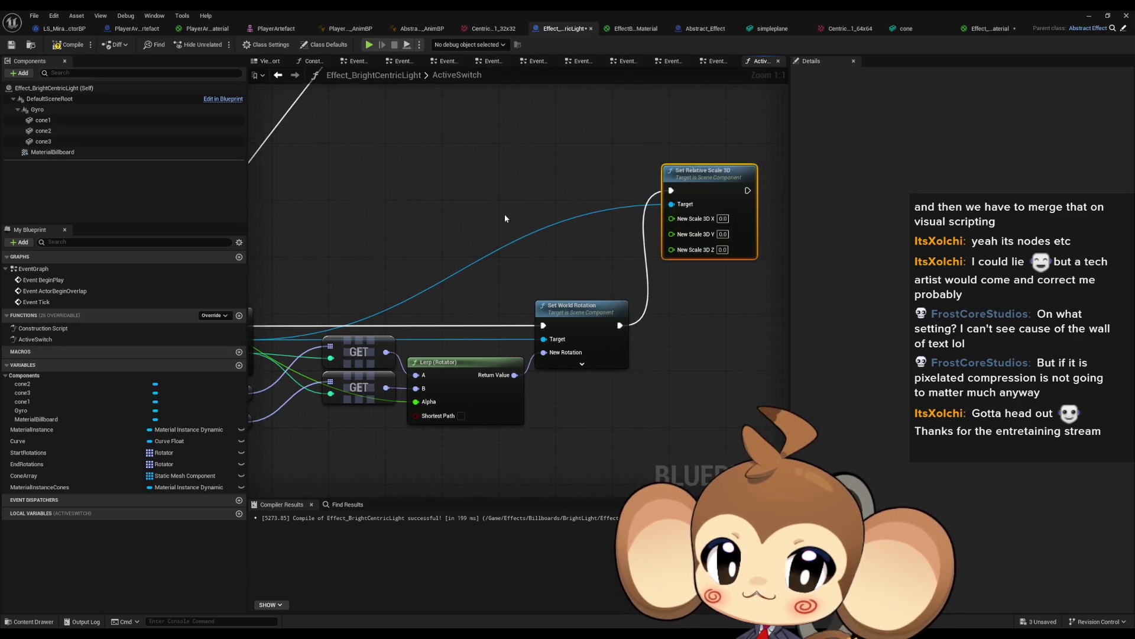
- Add Get Actor Relative Scale 3D, split its Return Value, and feed X and Y into the setter
right_click(488, 215)
text(get scale worl)
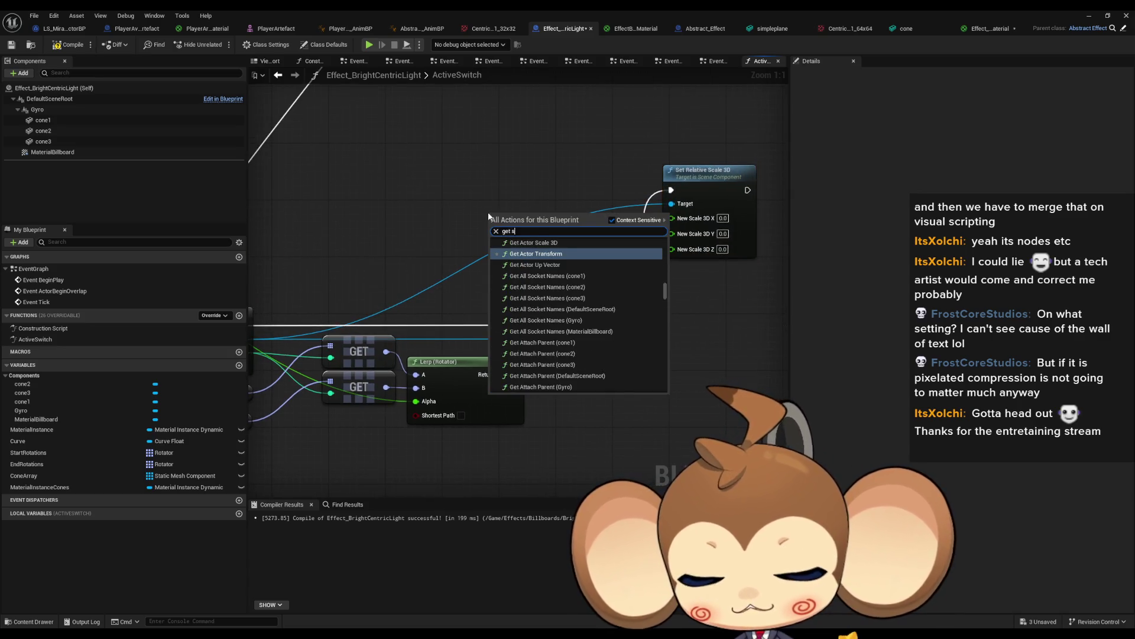
text(d)
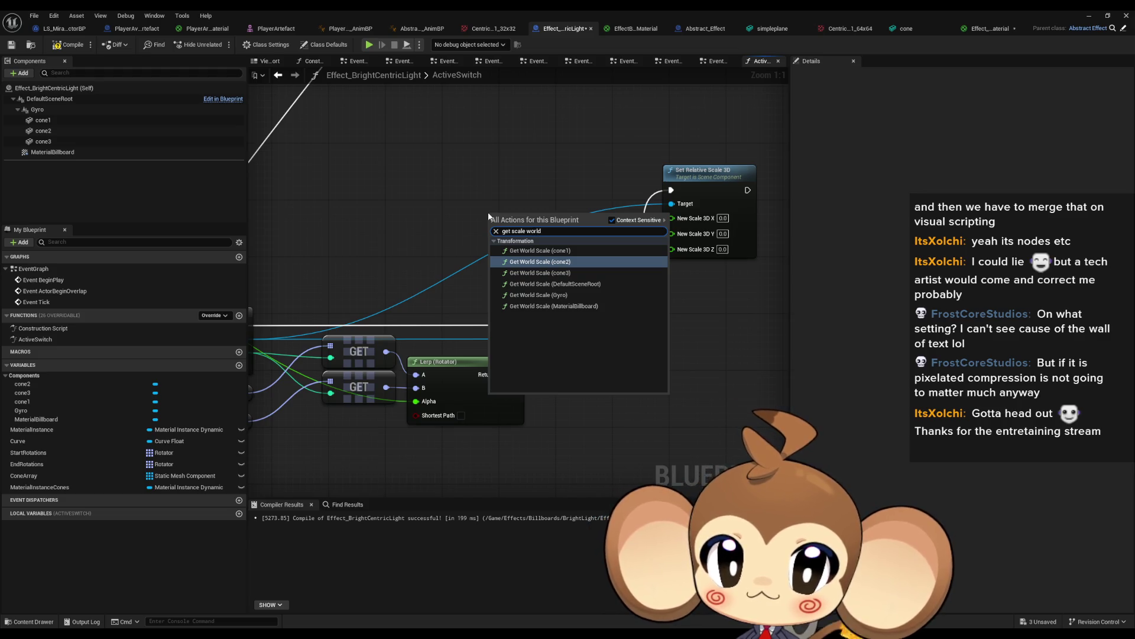
key(BackSpace)
key(BackSpace)
key(BackSpace)
text(rel)
key(Return)
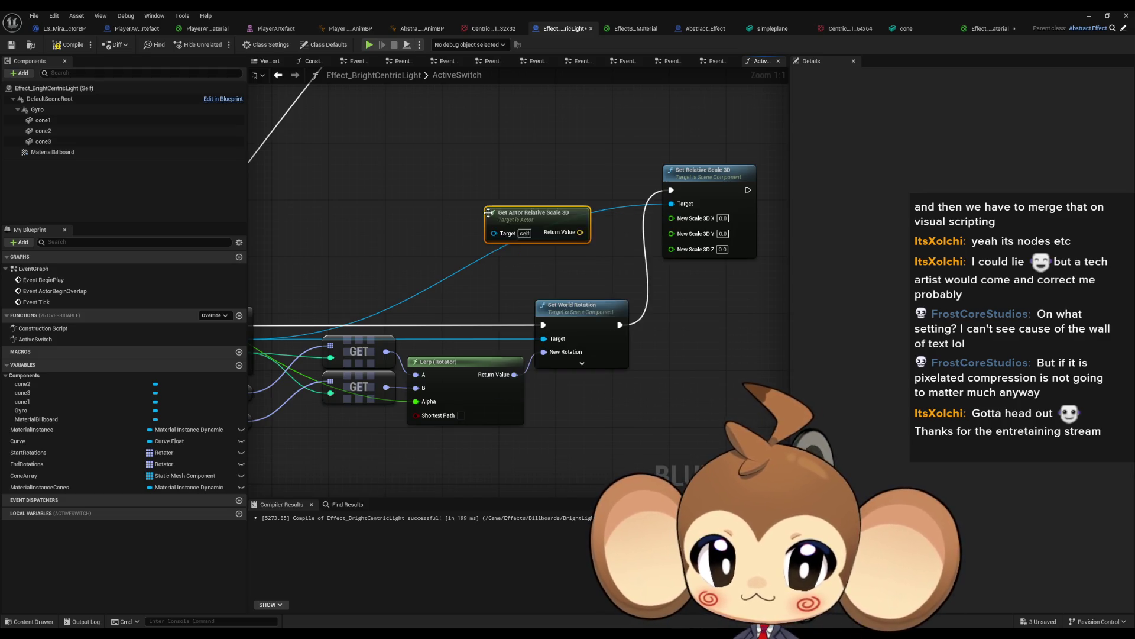
right_click(580, 232)
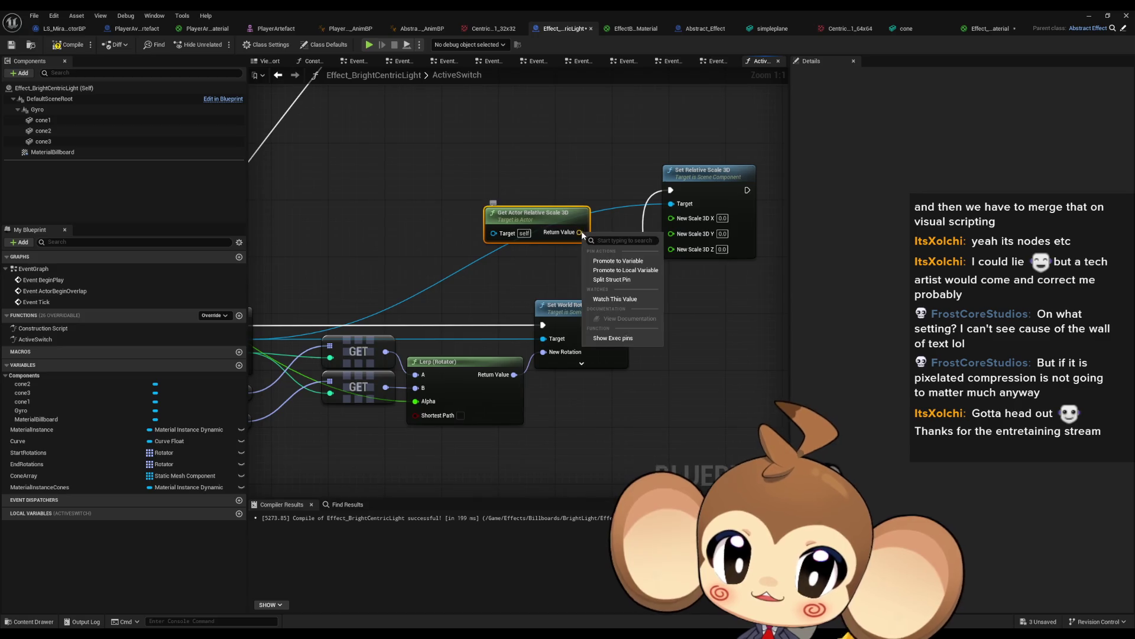
click(615, 281)
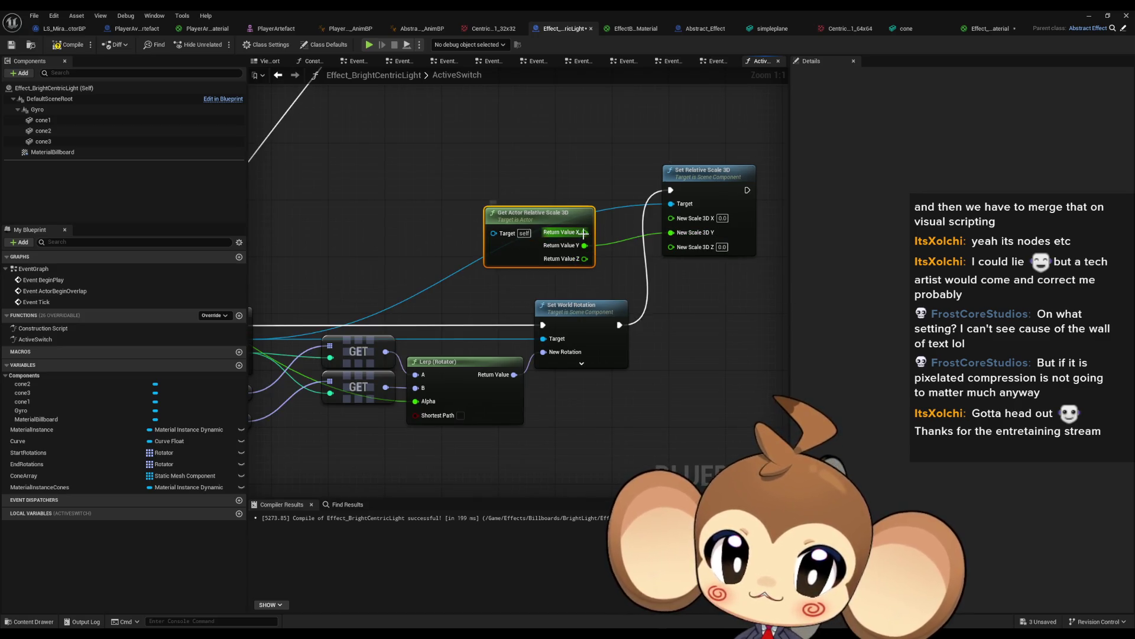
drag(584, 232, 671, 218)
scroll(635, 240, down, 3)
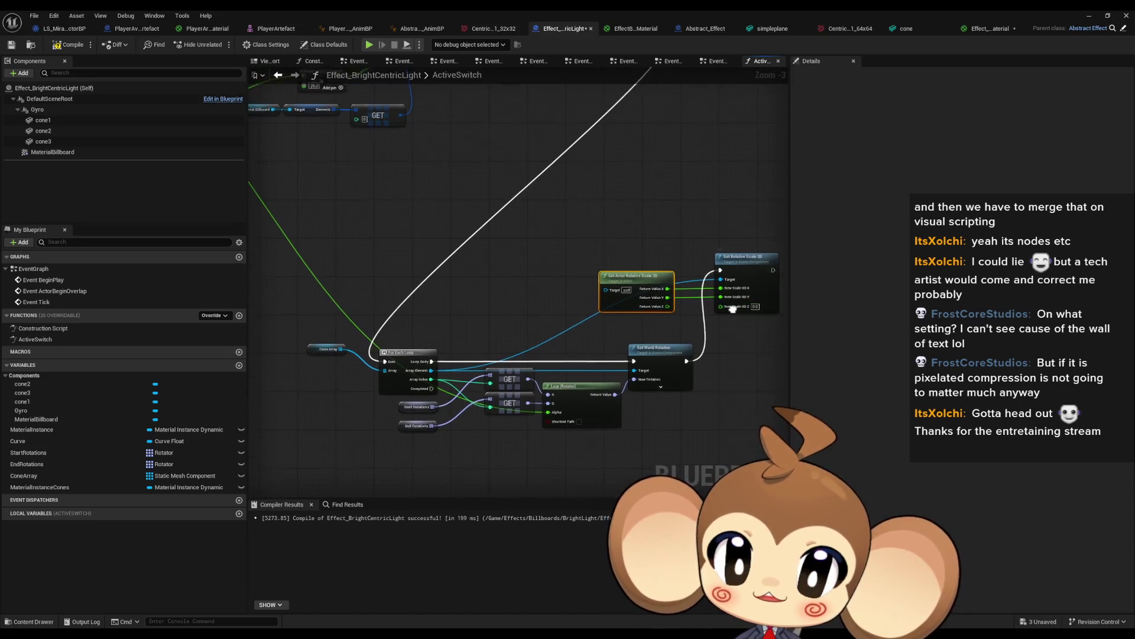
- Attach a math node to New Scale 3D Z using an 'add' search
mouse_move(695, 338)
mouse_down()
mouse_move(620, 358)
mouse_move(552, 355)
mouse_up()
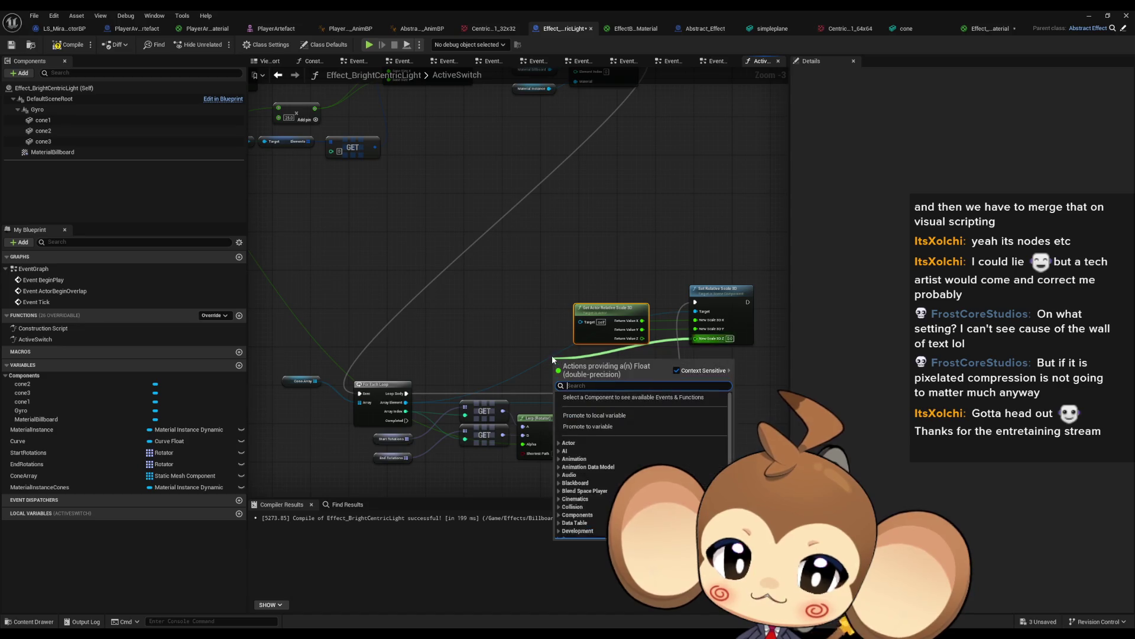
text(add)
key(Return)
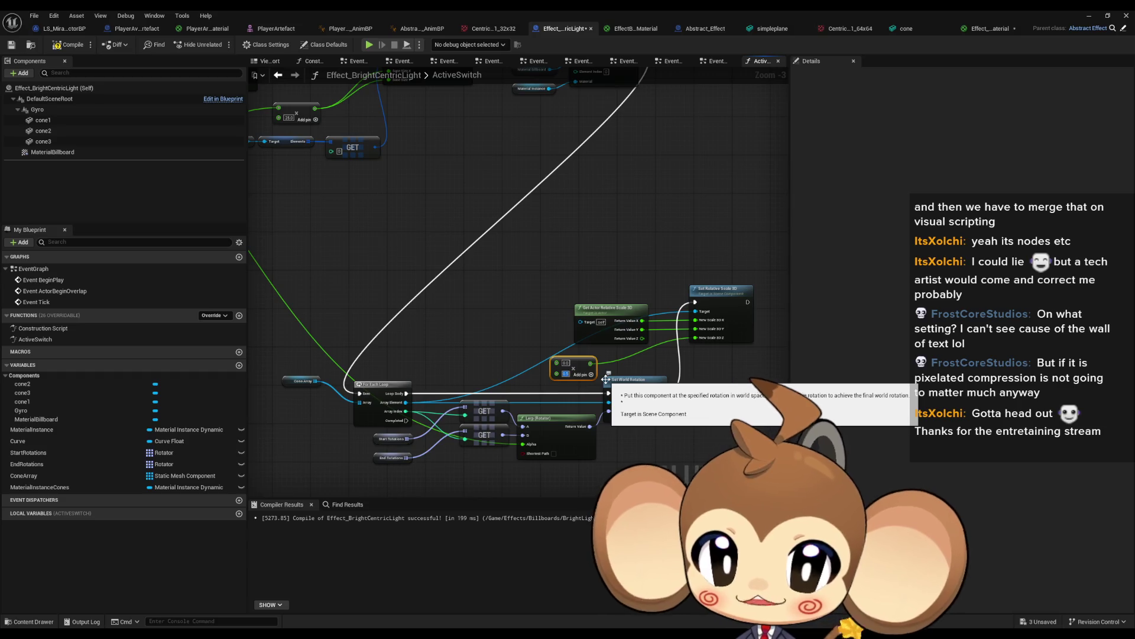
scroll(558, 362, down, 2)
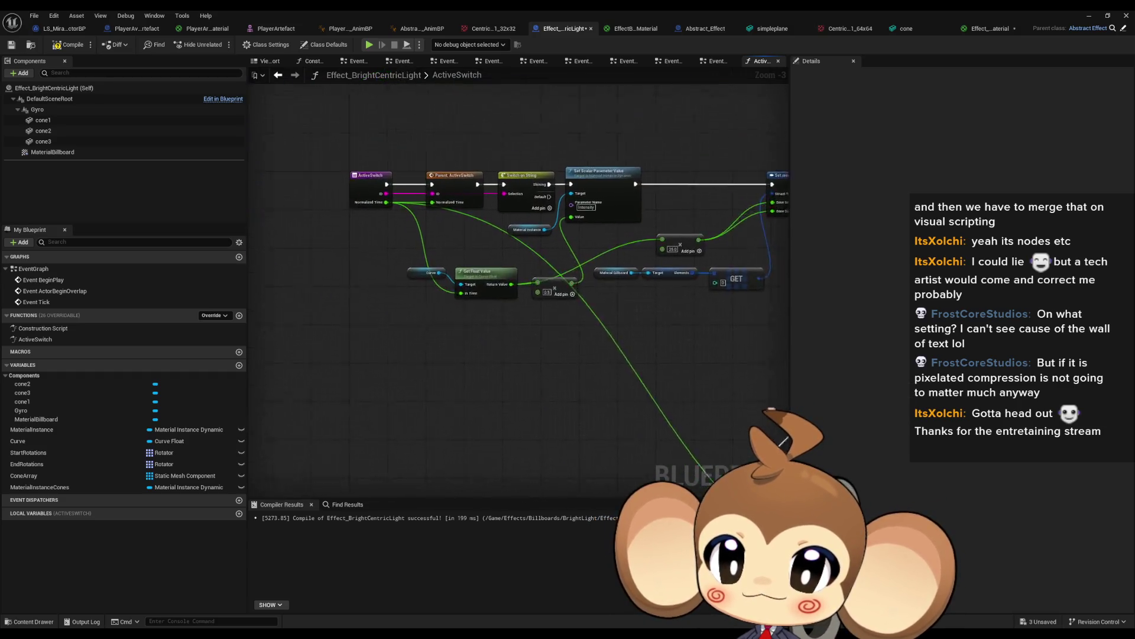
scroll(559, 379, up, 5)
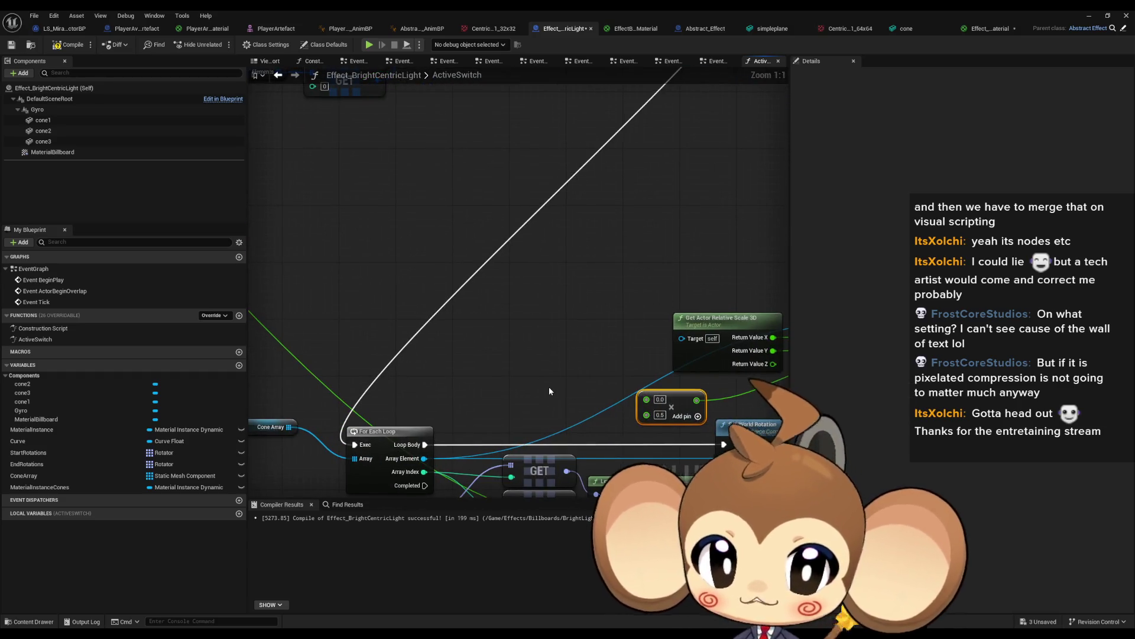
- Place a Get Normalized Time node and paste a duplicate of it
right_click(549, 387)
text(not)
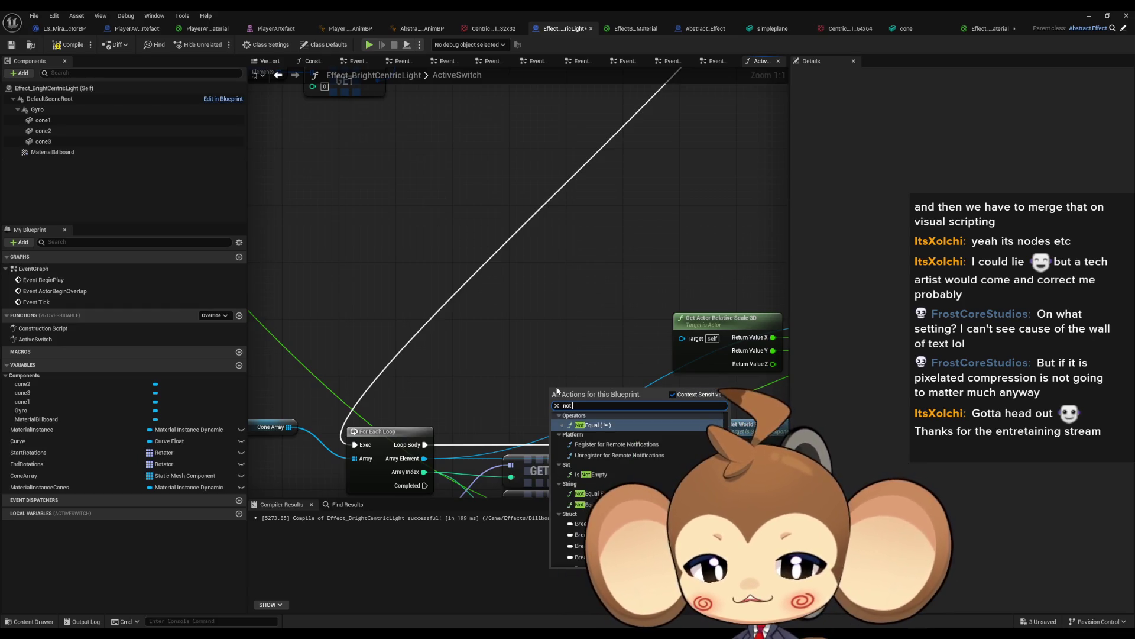
text( time get)
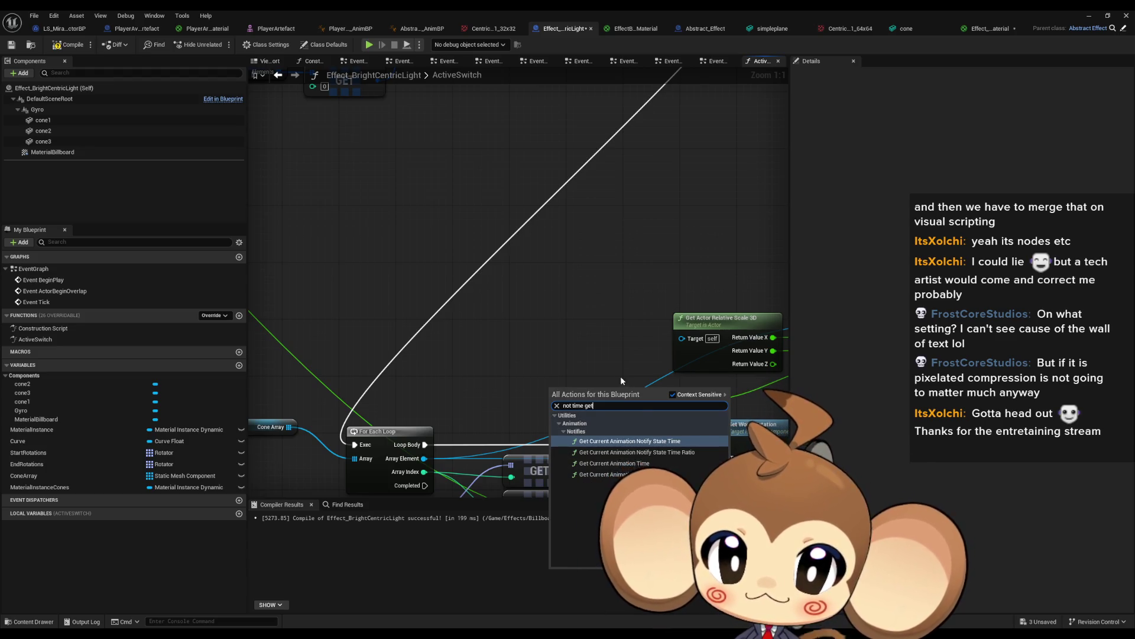
key(ctrl+a)
text(nor get time)
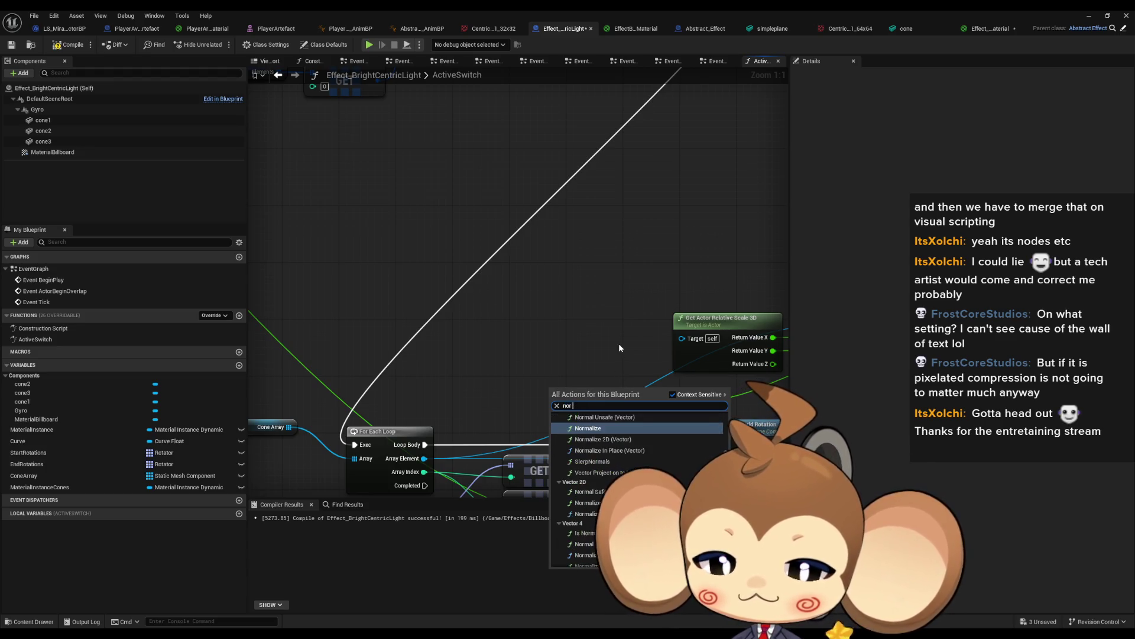
key(Return)
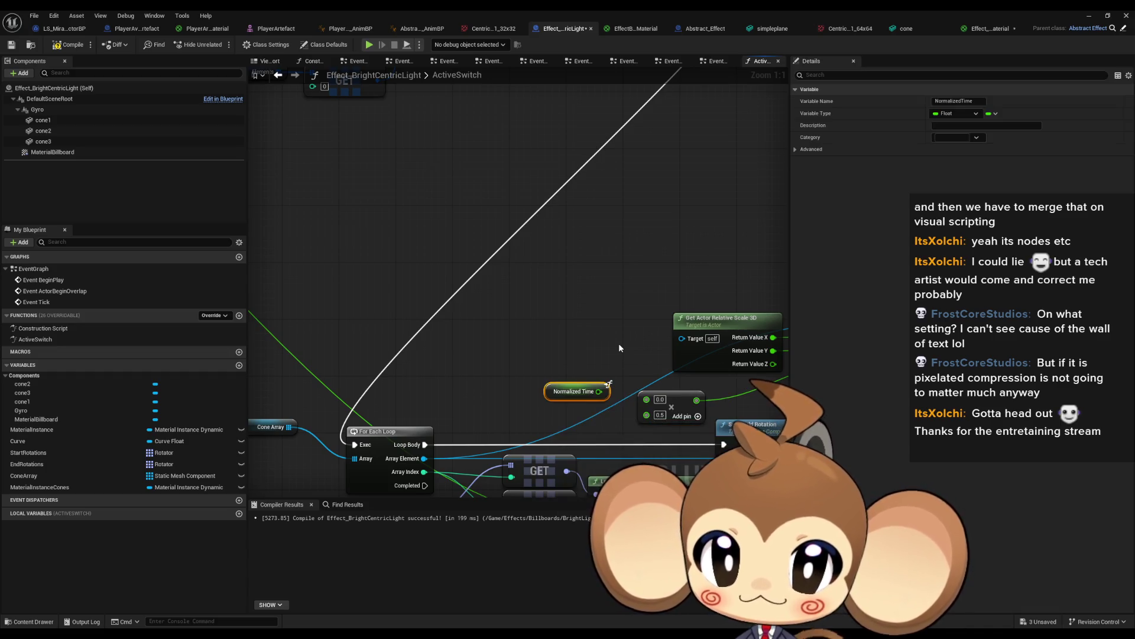
mouse_move(596, 343)
mouse_down()
mouse_move(525, 233)
mouse_move(401, 219)
mouse_up()
click(414, 281)
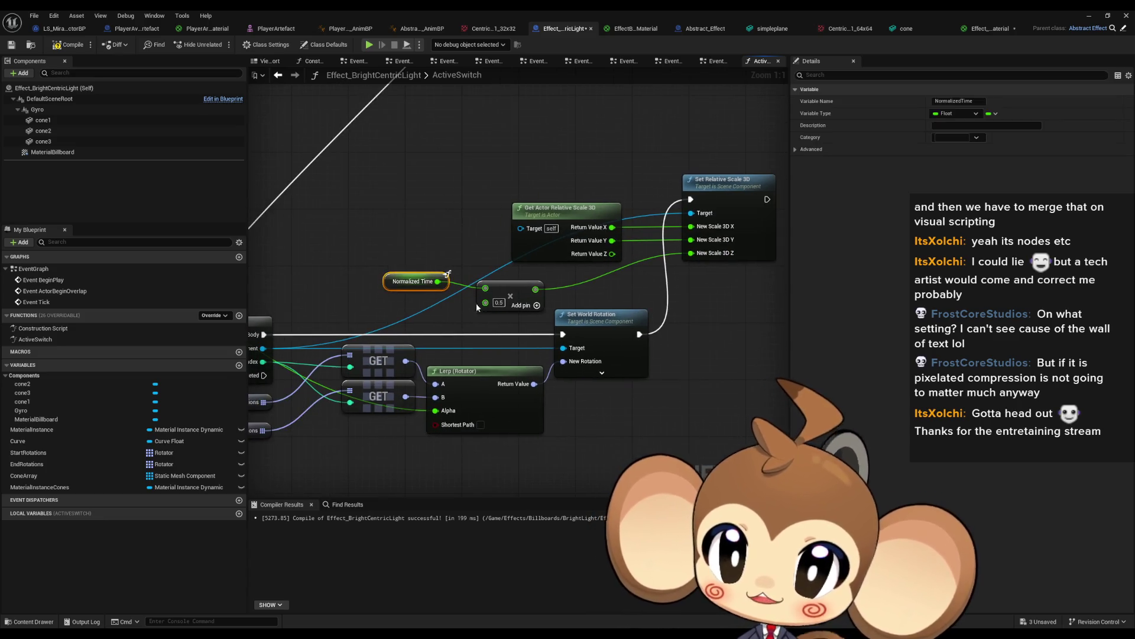
key(ctrl+c)
key(ctrl+v)
- Drop a Material Instance Cones getter into ActiveSwitch and cancel the search from its pin
mouse_move(39, 487)
mouse_down()
mouse_move(640, 315)
mouse_move(686, 317)
mouse_up()
mouse_move(725, 314)
mouse_down()
mouse_move(682, 355)
mouse_move(704, 355)
mouse_up()
text(se)
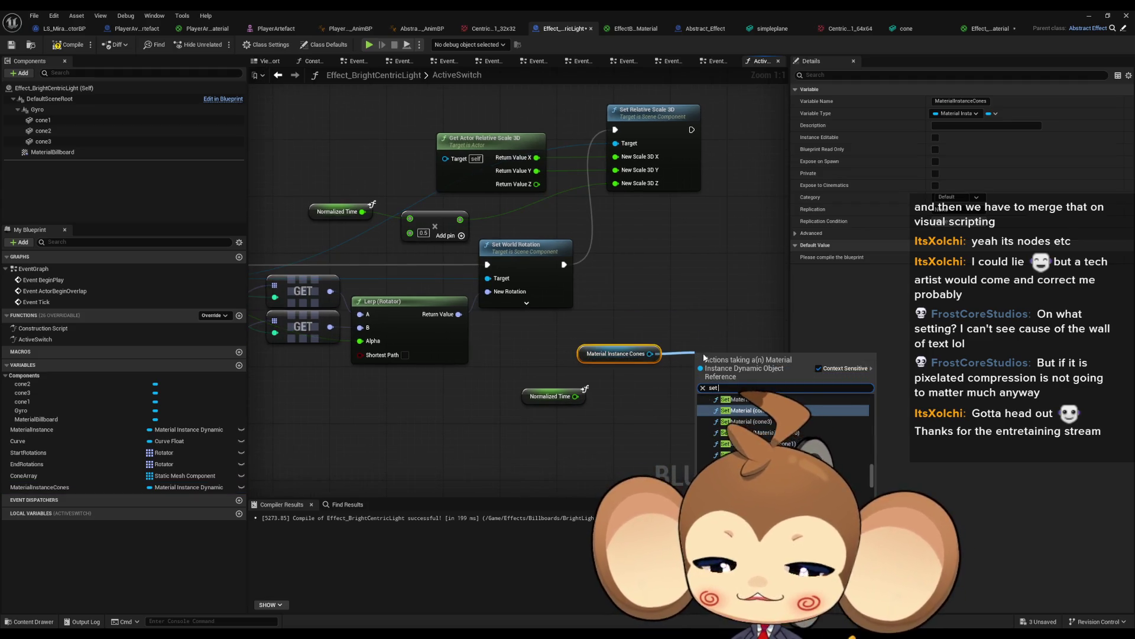
key(BackSpace)
text(inte)
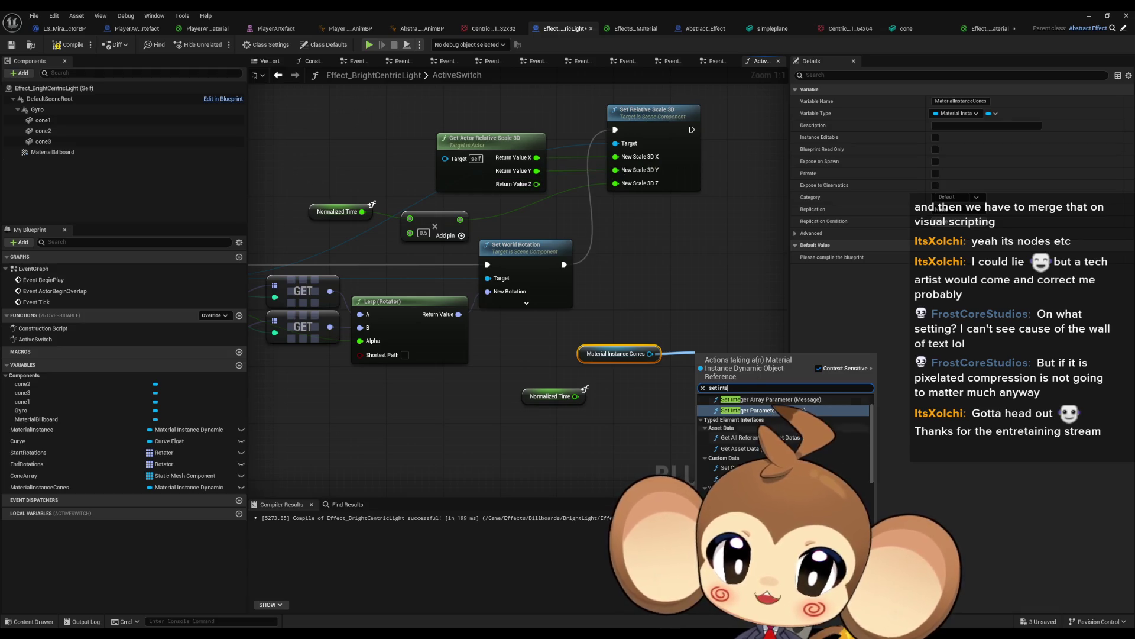
click(613, 423)
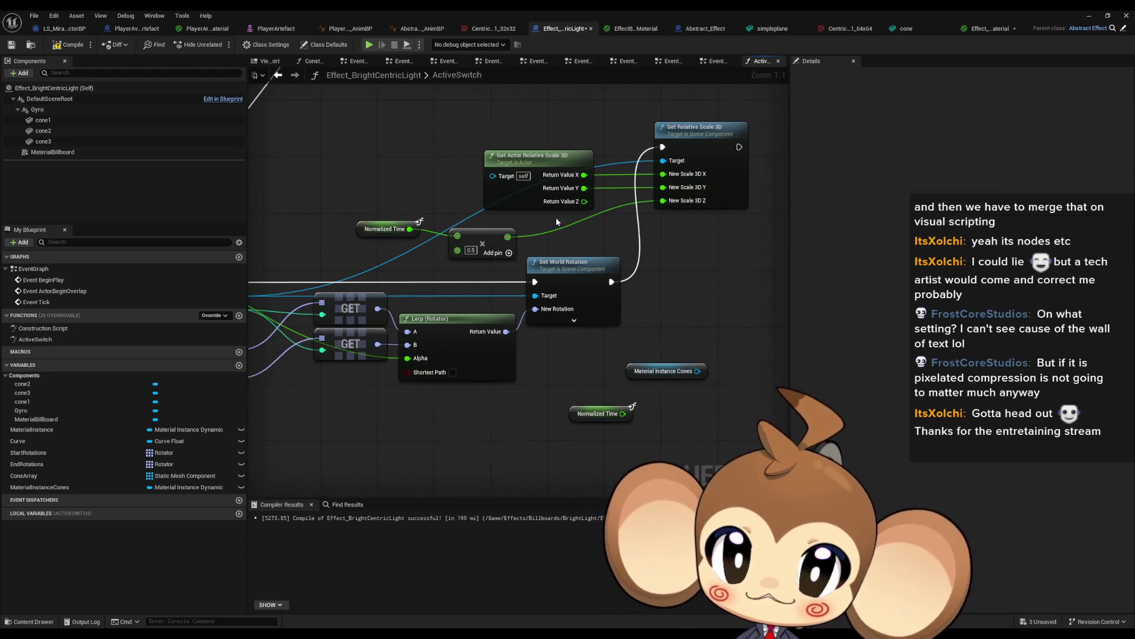
- Replace Get Actor Relative Scale 3D with the cone's split Get Relative Scale 3D feeding the setter
mouse_move(502, 165)
mouse_down()
mouse_move(336, 270)
mouse_move(475, 165)
mouse_up()
text(get rel scal)
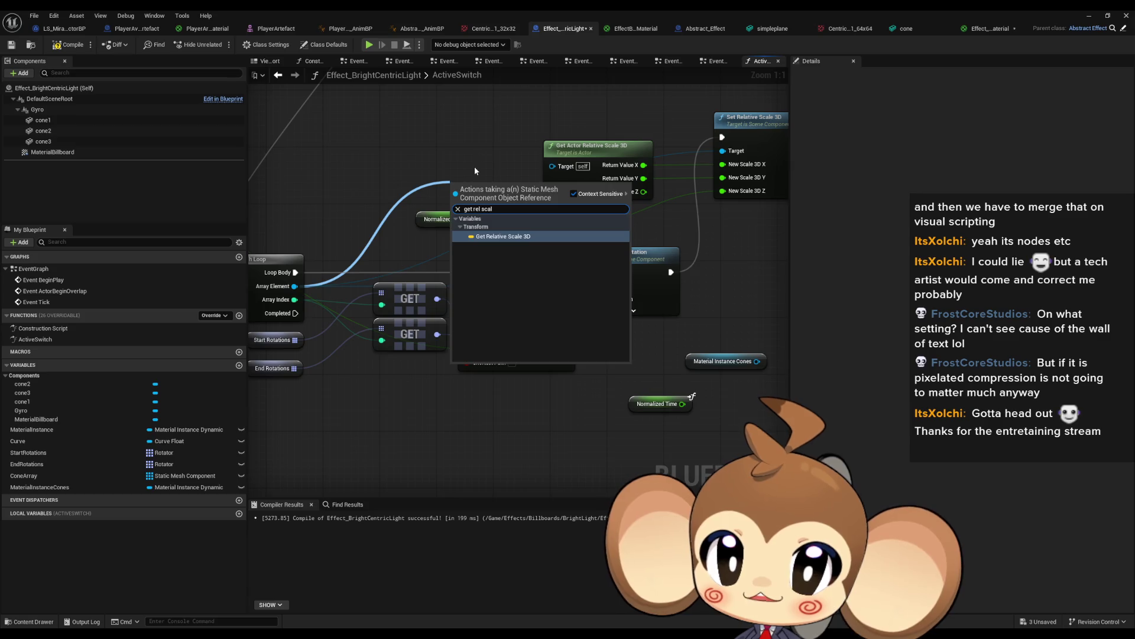
key(Return)
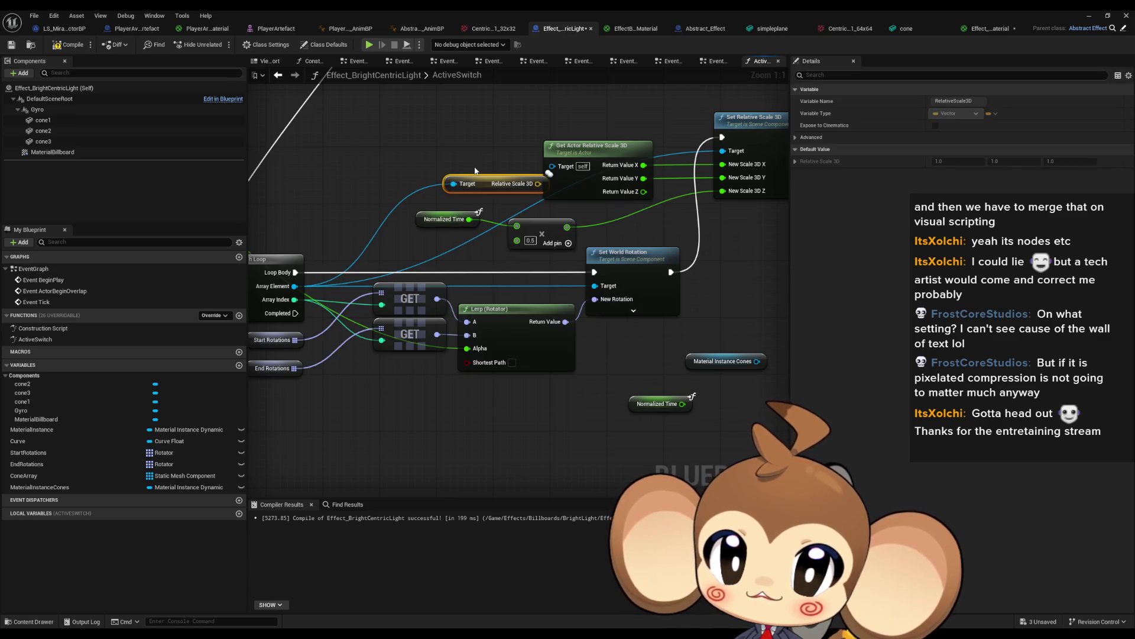
click(597, 148)
key(Delete)
right_click(539, 184)
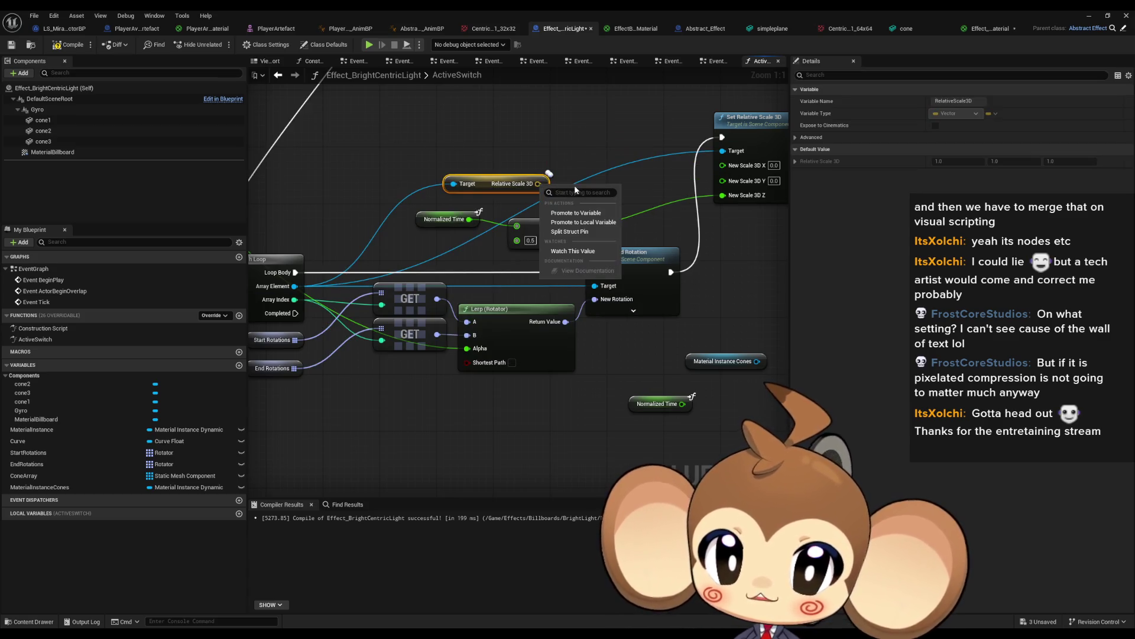
click(577, 236)
mouse_move(543, 184)
mouse_down()
mouse_move(722, 165)
mouse_move(709, 179)
mouse_move(543, 197)
mouse_up()
drag(515, 207, 572, 173)
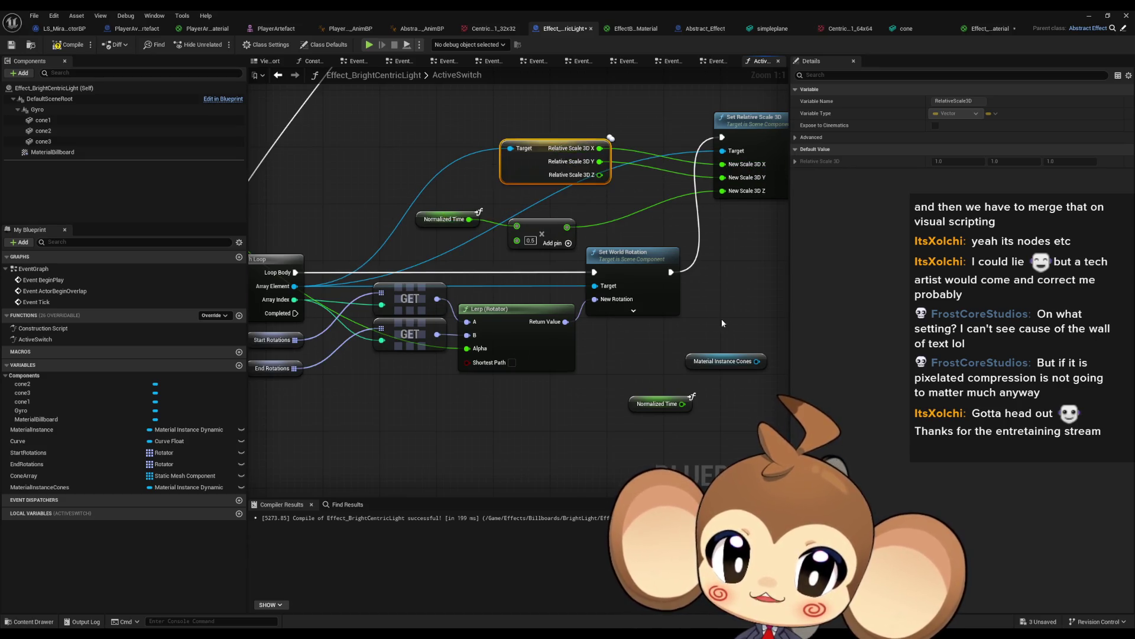
mouse_move(752, 361)
mouse_down()
mouse_move(608, 318)
mouse_move(575, 333)
mouse_move(524, 397)
mouse_move(640, 359)
mouse_up()
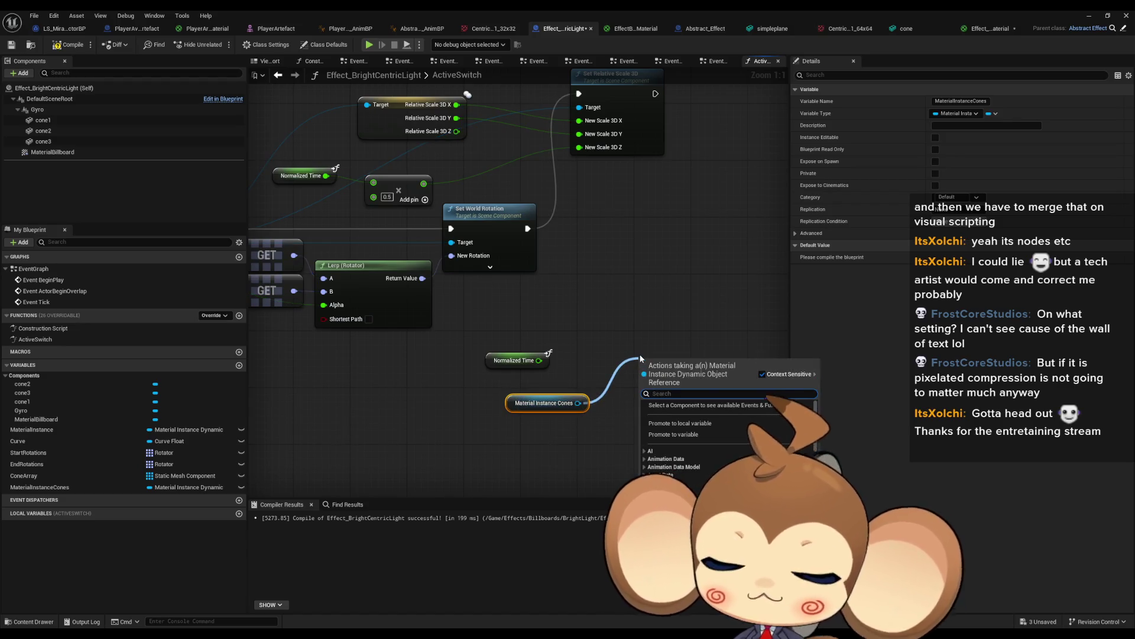
- Add a Set Scalar Parameter Value node for the cones material, naming the parameter Intensity
text(param set)
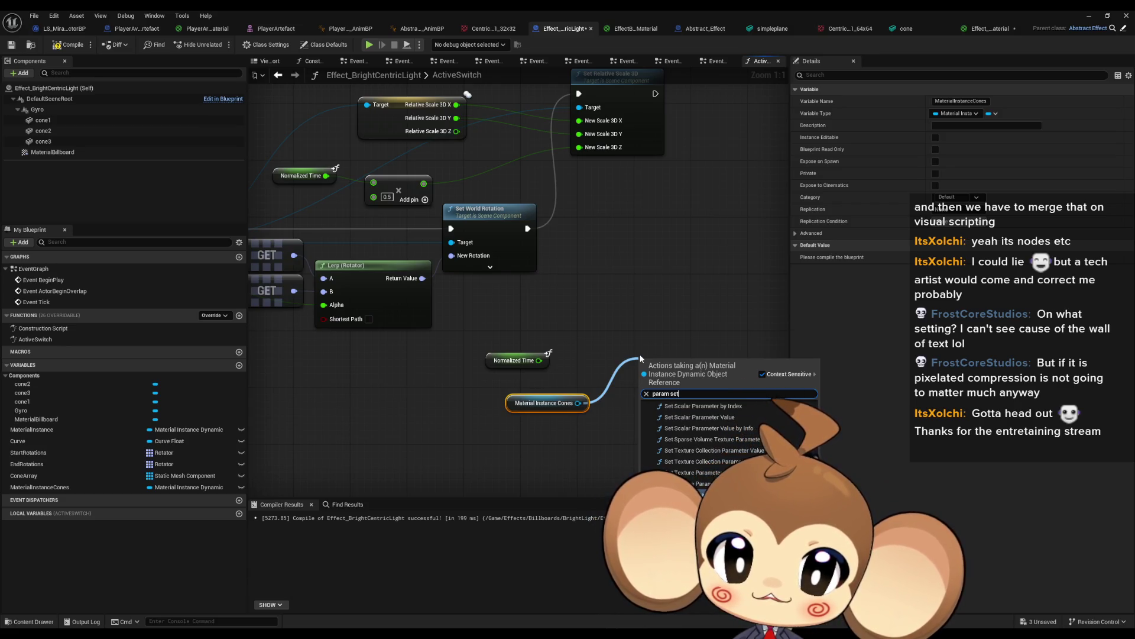
text( sca)
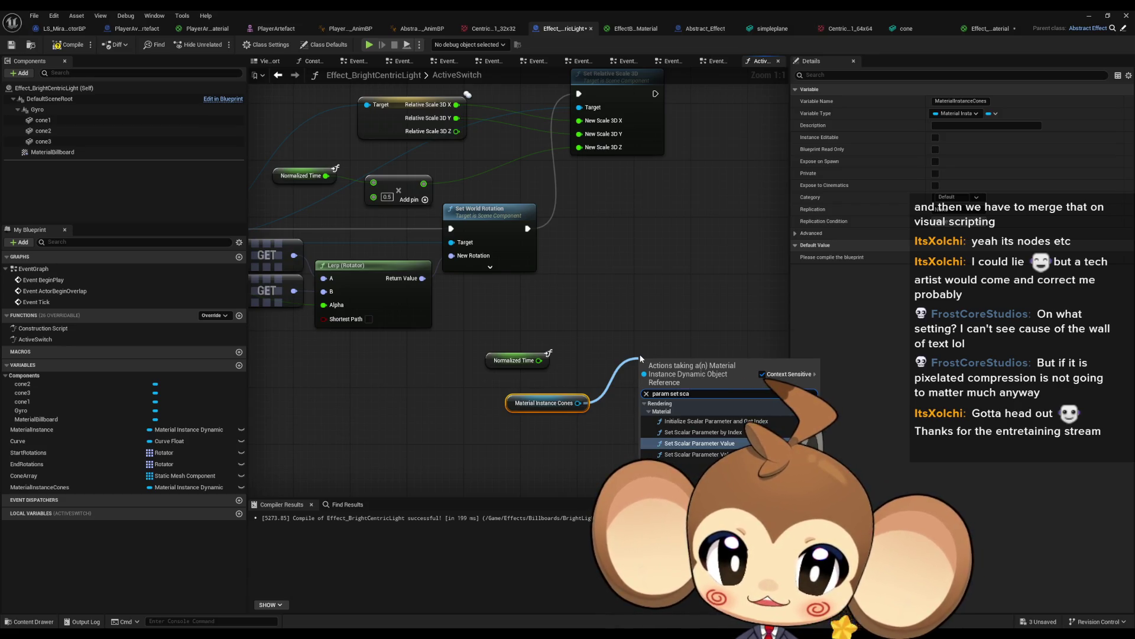
key(Return)
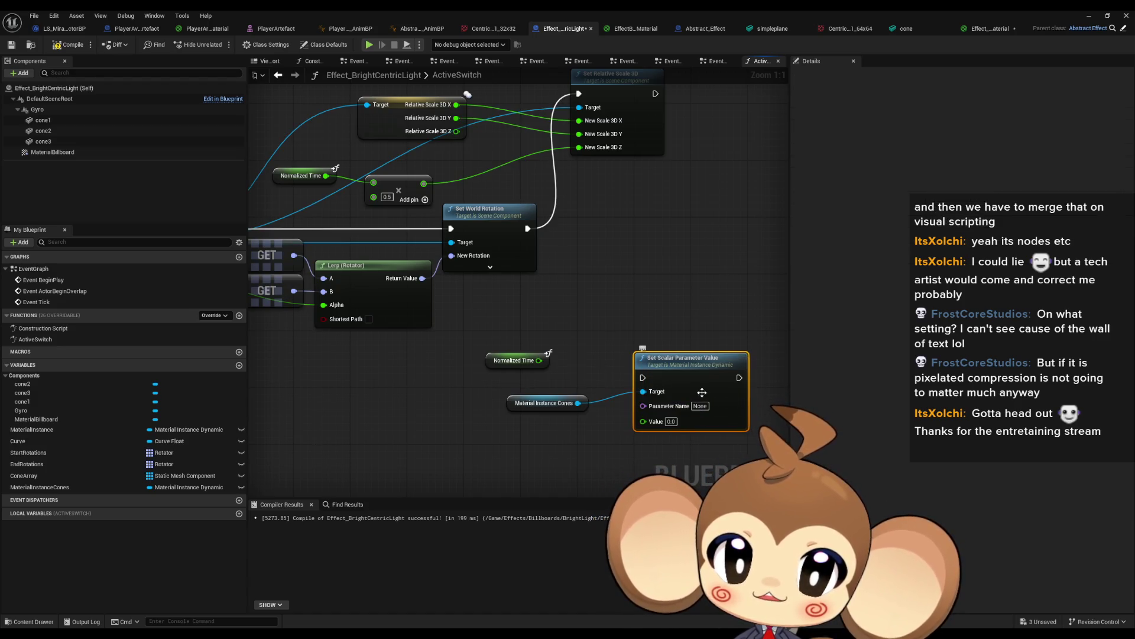
click(699, 406)
text(Int)
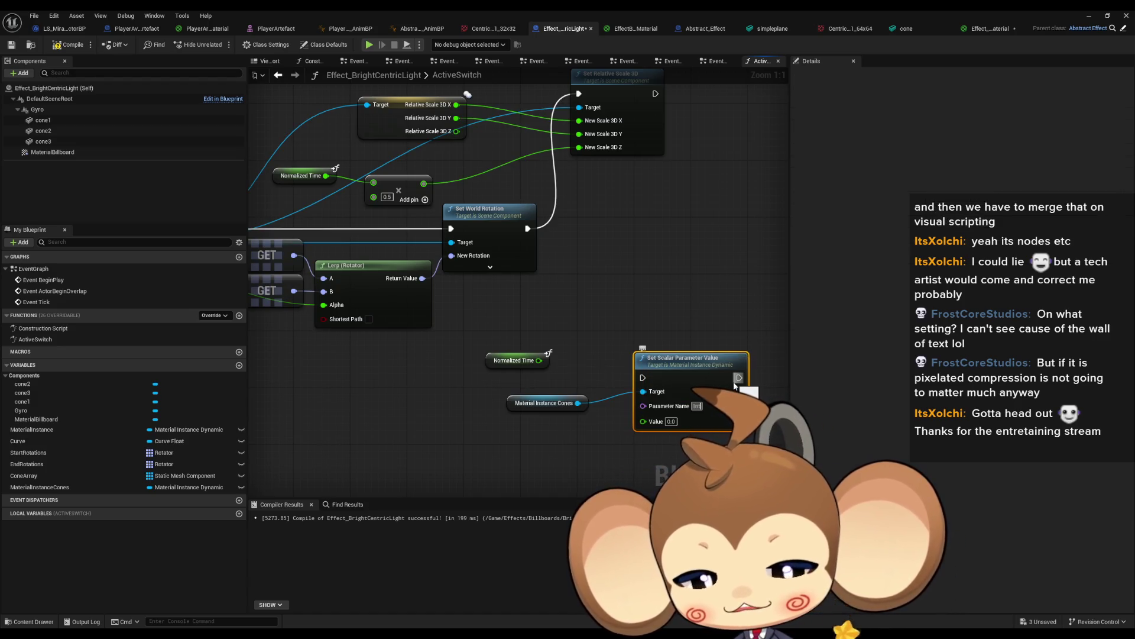
key(BackSpace)
key(BackSpace)
key(BackSpace)
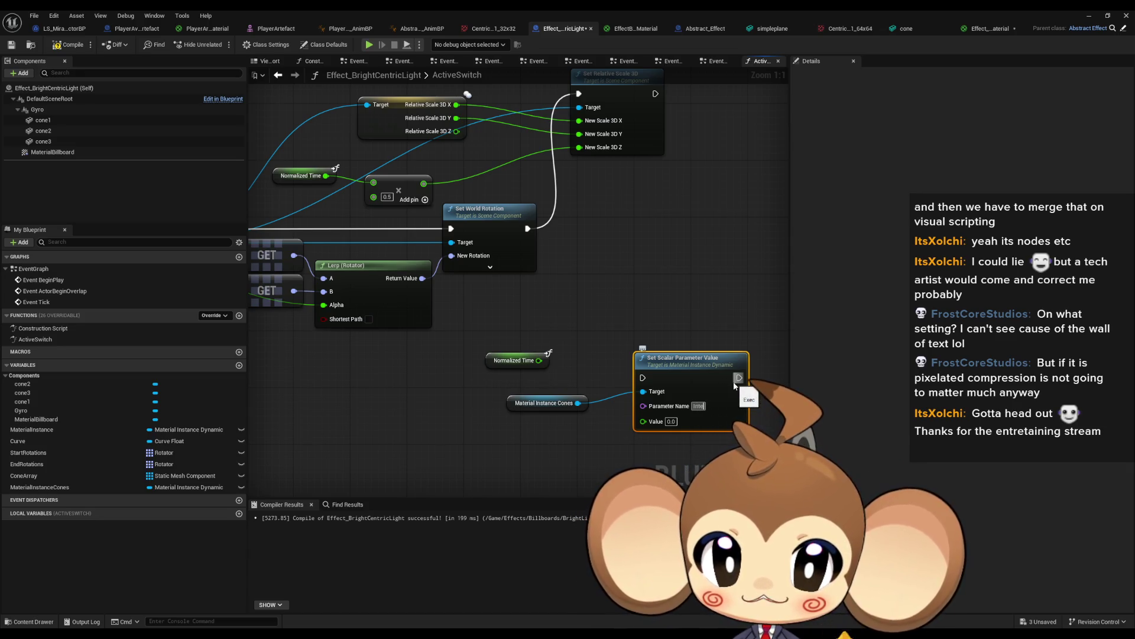
text(nsity)
key(Return)
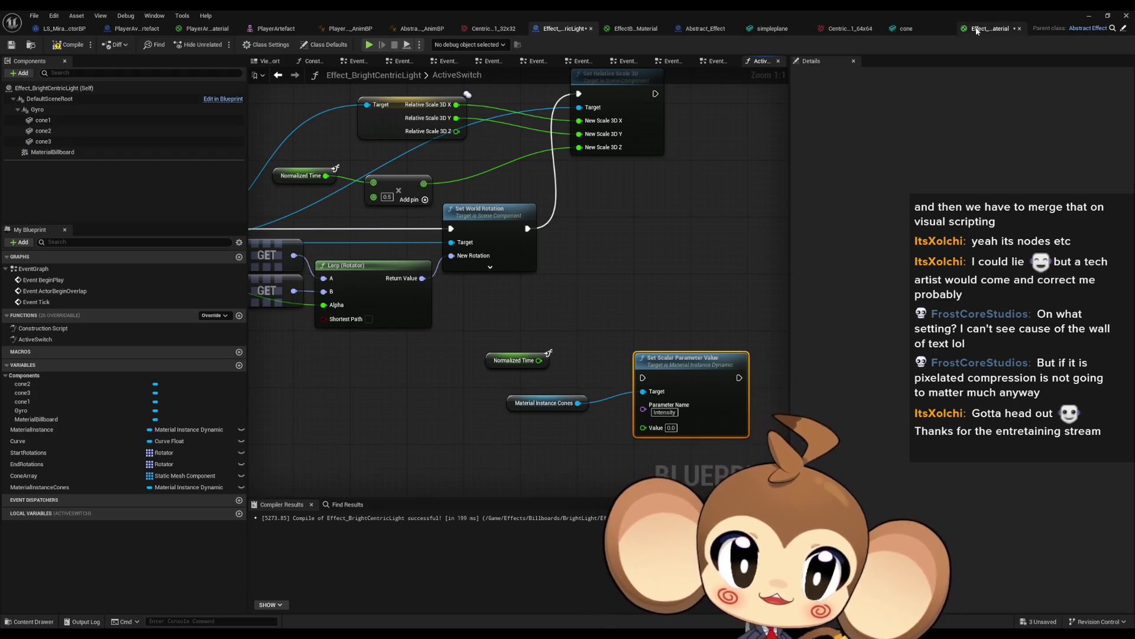
click(988, 30)
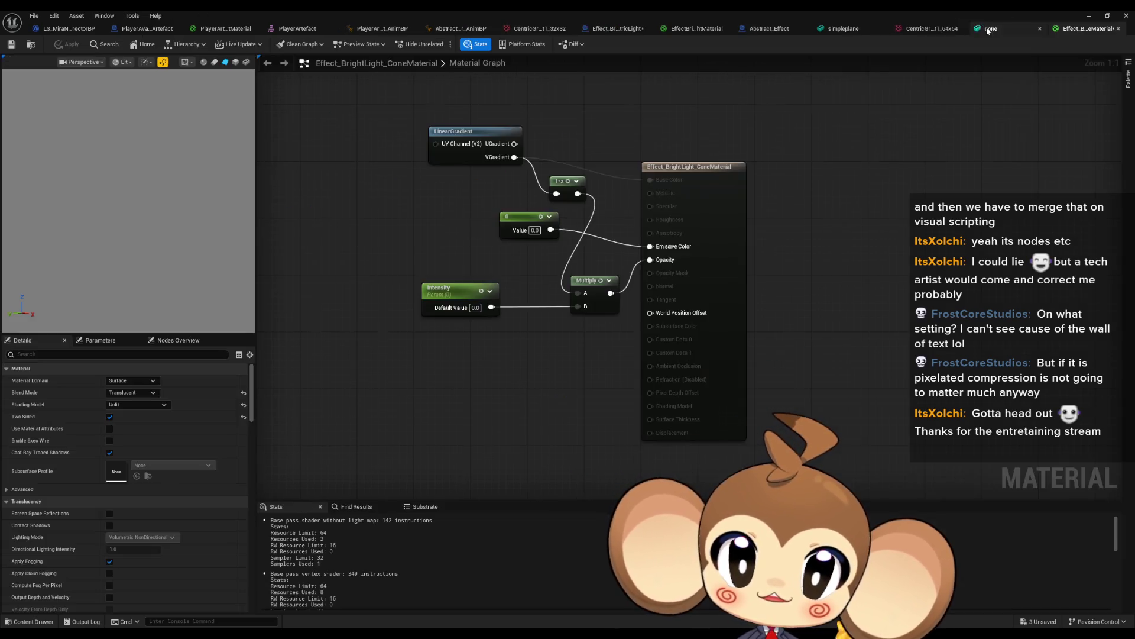
click(601, 30)
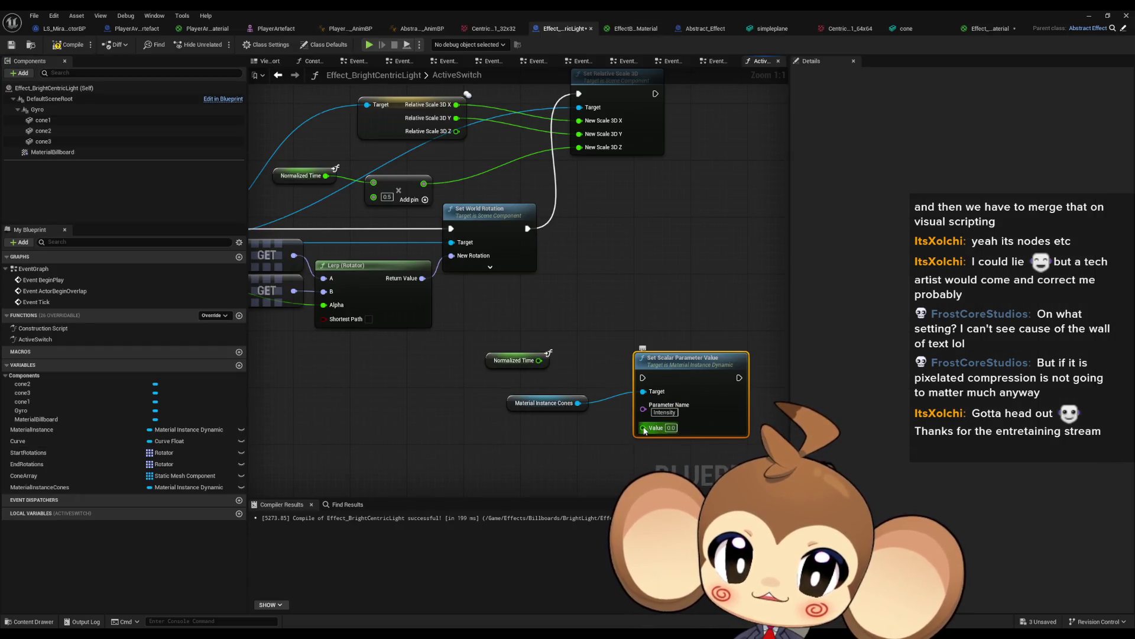
- Wire Normalized Time into Value and run the node after For Each Loop Completed
mouse_move(643, 428)
mouse_down()
mouse_move(539, 362)
mouse_move(532, 435)
mouse_move(524, 428)
mouse_up()
scroll(555, 404, down, 1)
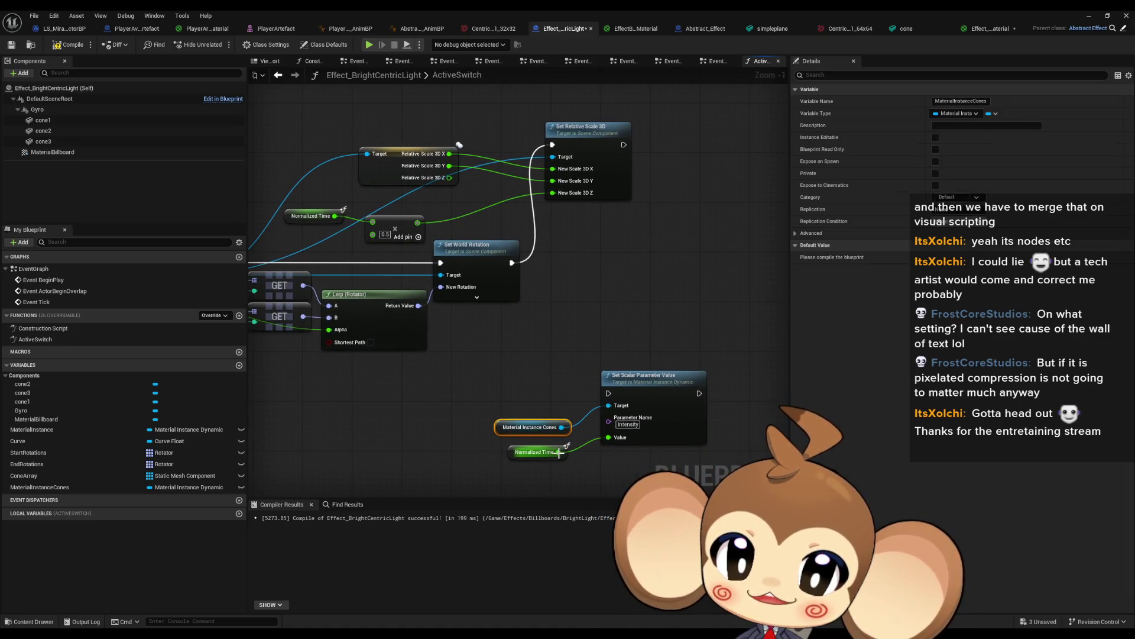
scroll(569, 374, down, 1)
mouse_move(569, 374)
mouse_down()
mouse_move(464, 253)
mouse_move(532, 355)
mouse_move(715, 390)
mouse_move(725, 453)
mouse_up()
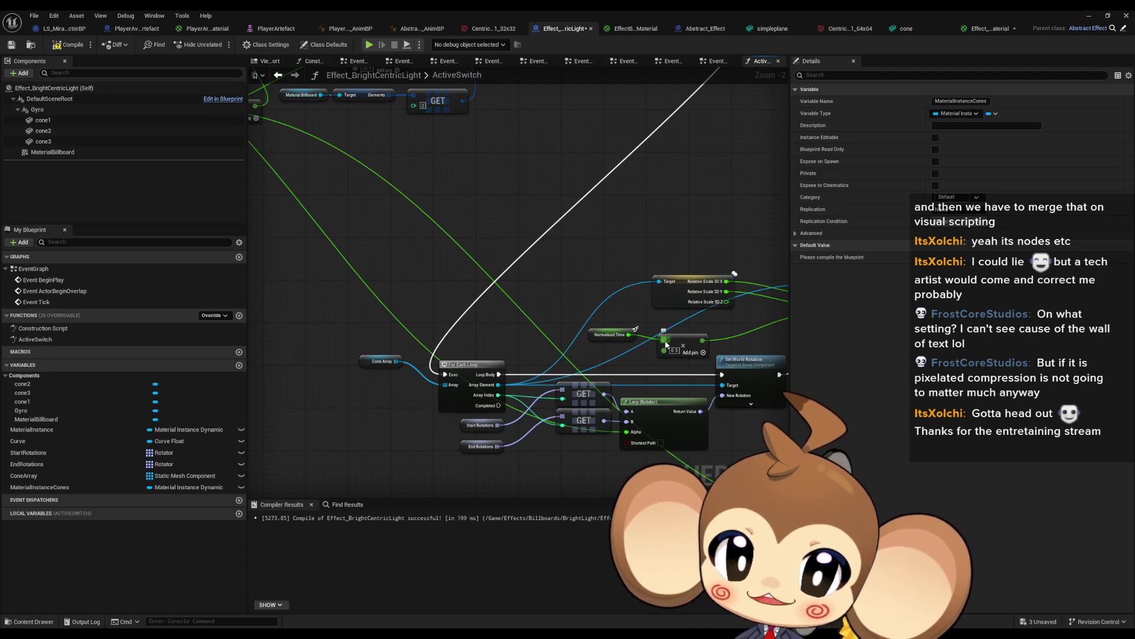
drag(358, 265, 535, 287)
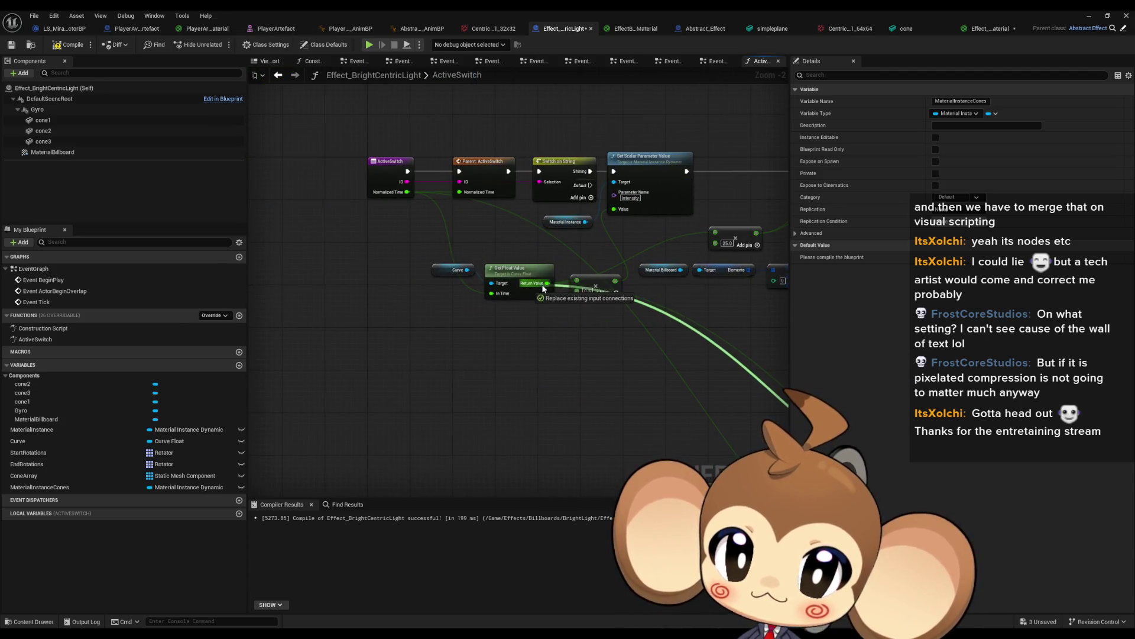
mouse_move(728, 350)
mouse_down()
mouse_move(412, 201)
mouse_move(372, 204)
mouse_up()
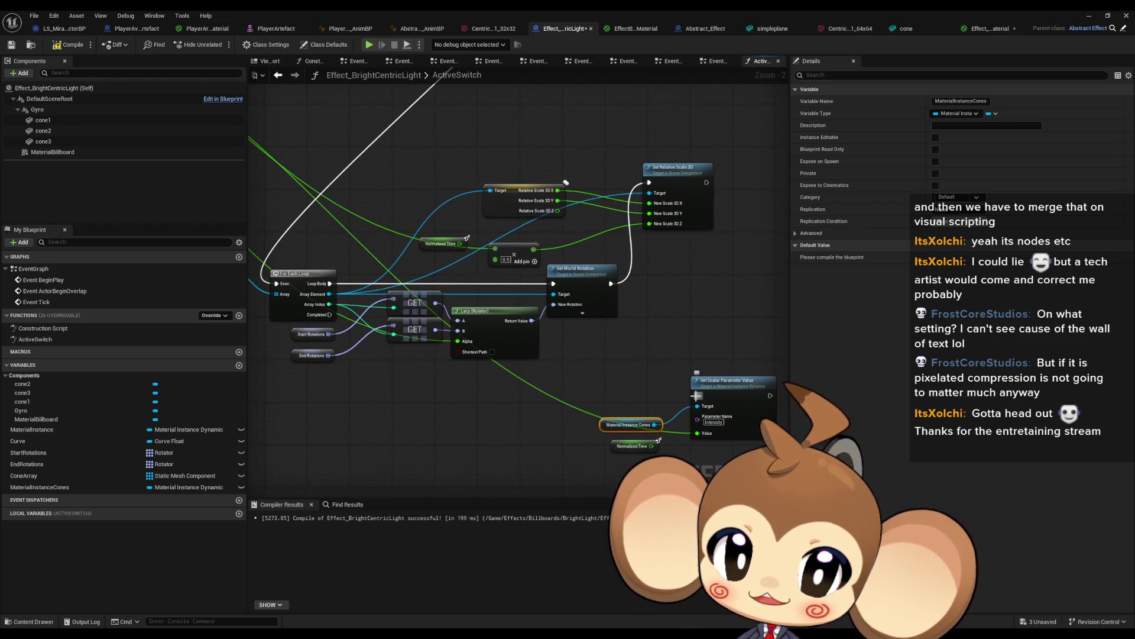
mouse_move(697, 395)
mouse_down()
mouse_move(414, 343)
mouse_move(330, 315)
mouse_up()
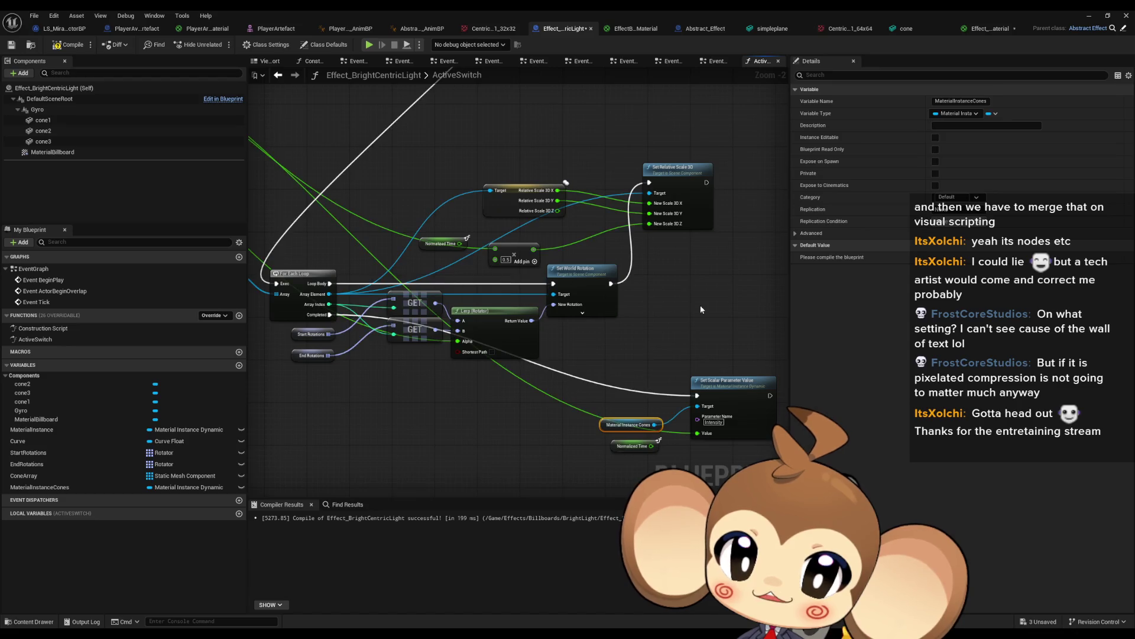
scroll(701, 309, down, 3)
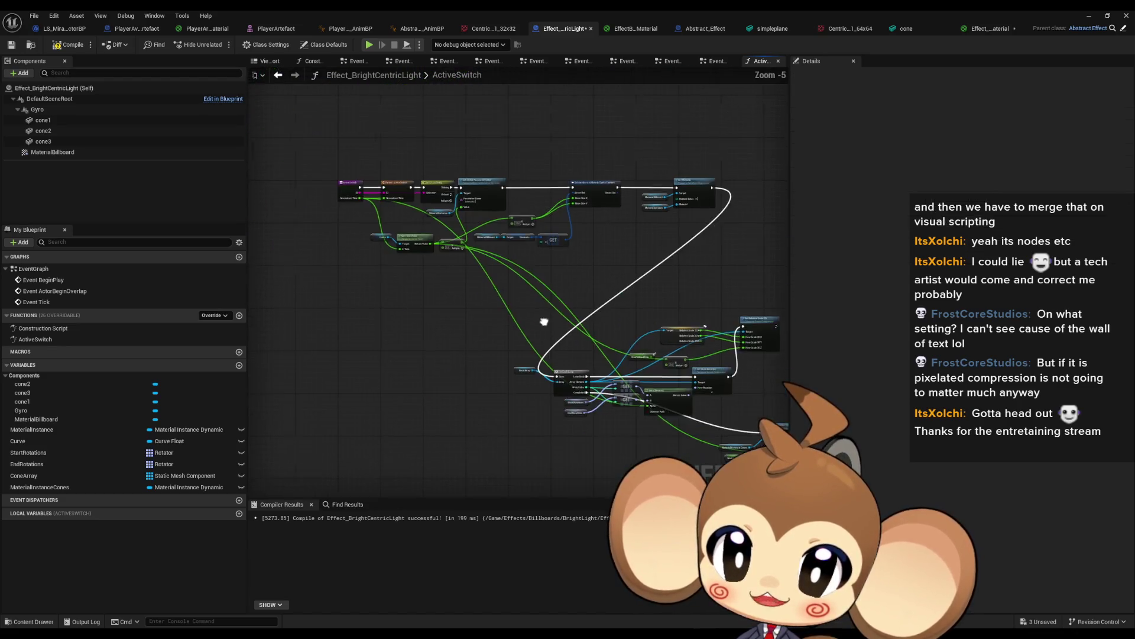
- Play the test level, take control in the game view, then release the mouse
click(1090, 16)
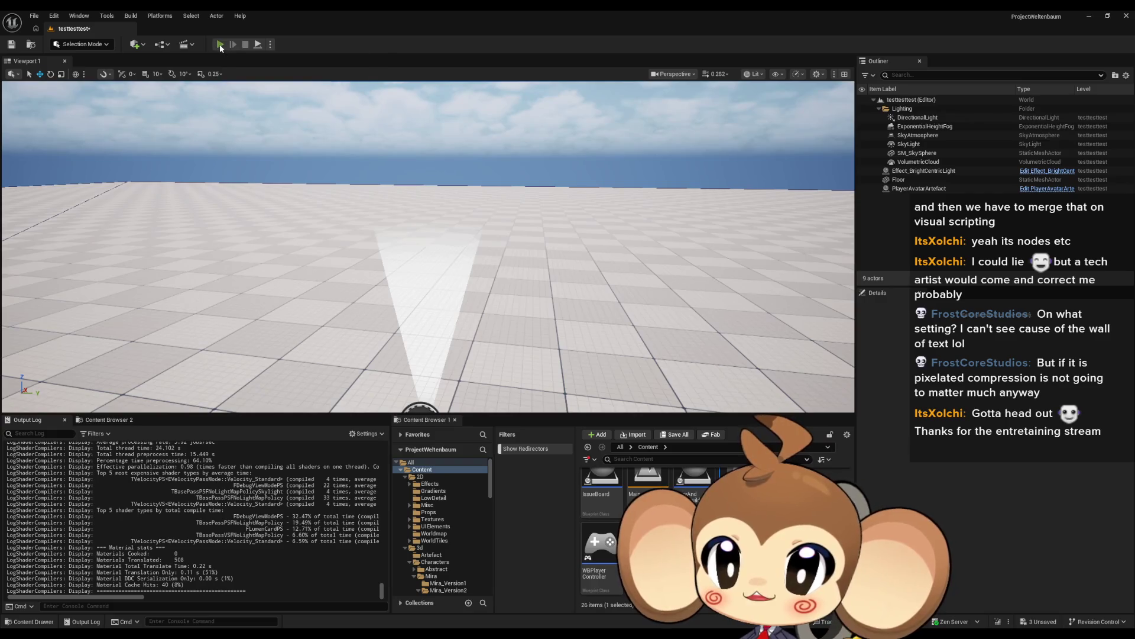
click(559, 292)
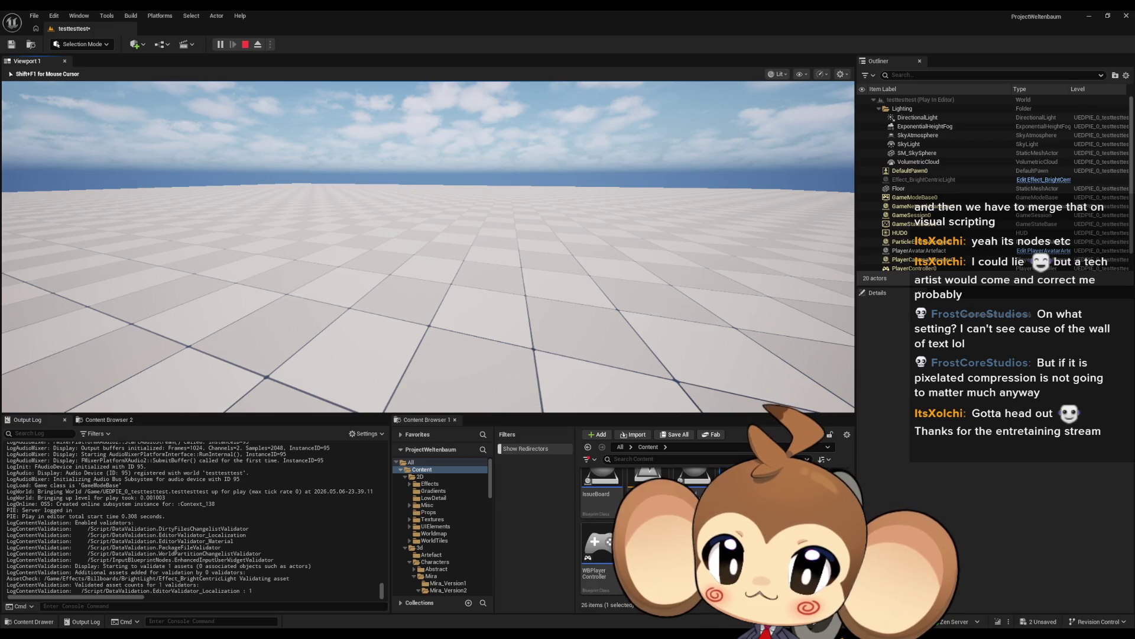
key(Page_Up)
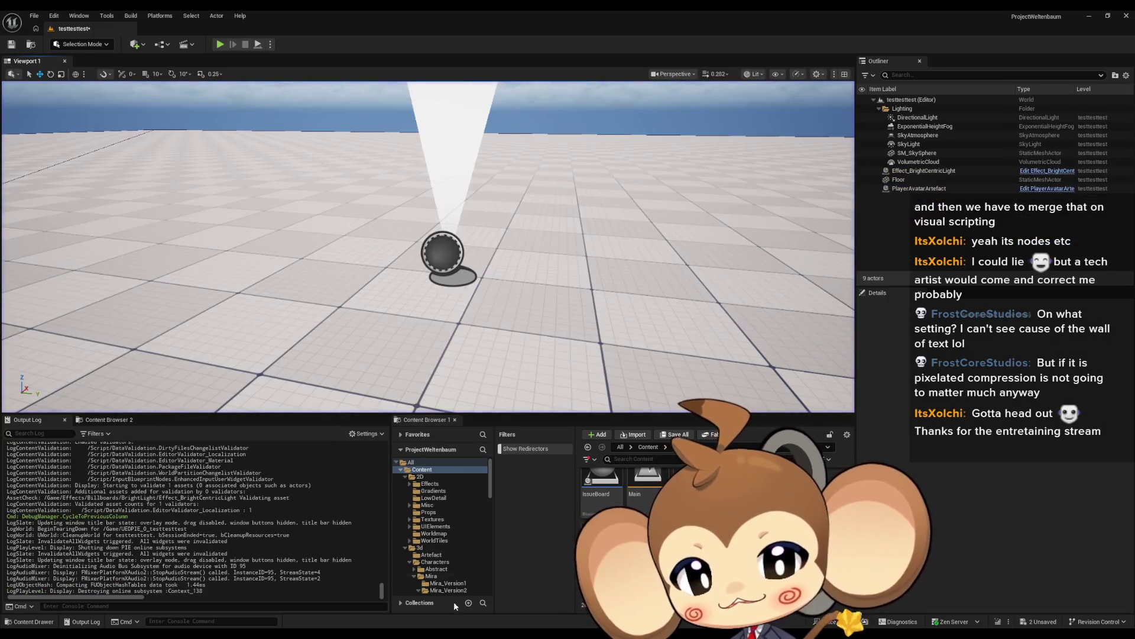
- Reposition the Relative Scale 3D node and disconnect the wires into New Scale 3D X and Y
mouse_move(473, 632)
click(431, 588)
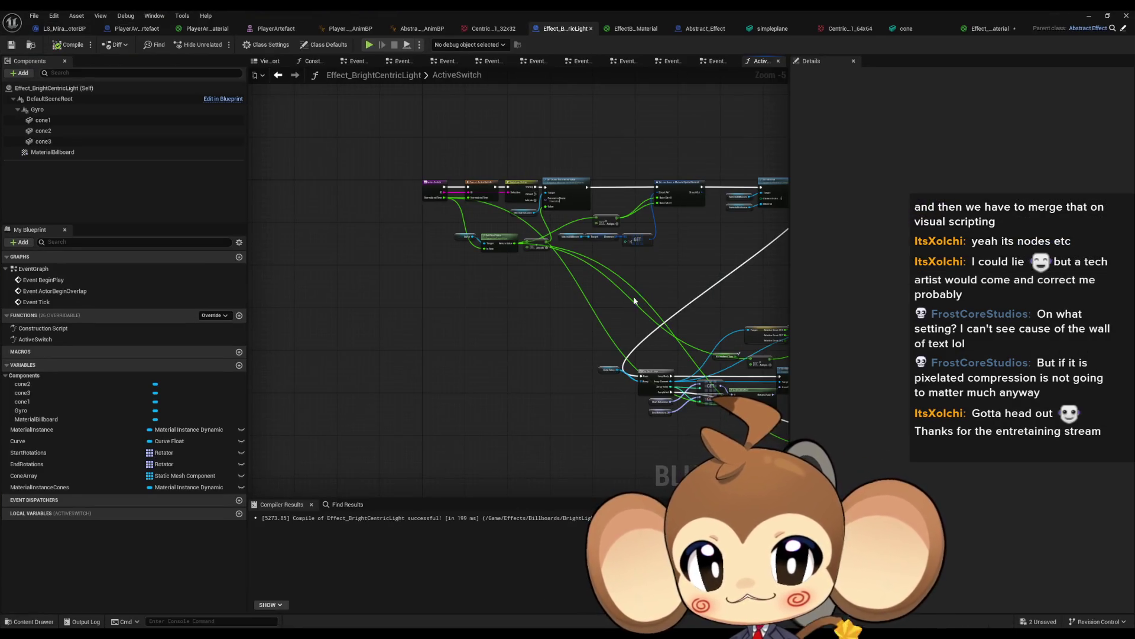
scroll(592, 293, up, 5)
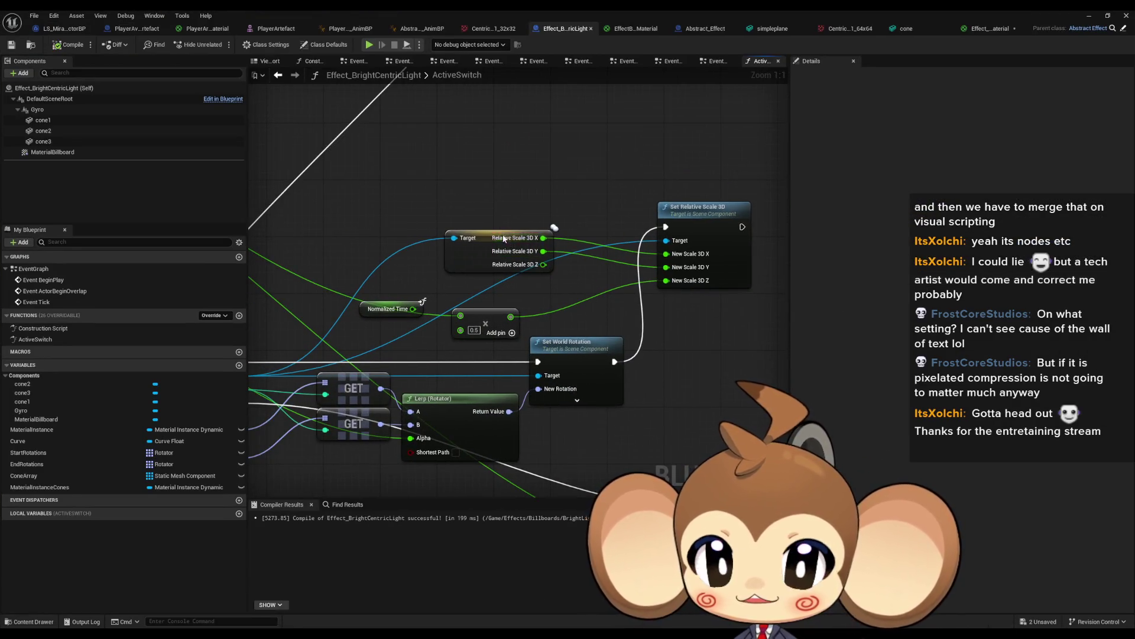
drag(503, 238, 467, 228)
alt+click(679, 269)
alt+click(668, 254)
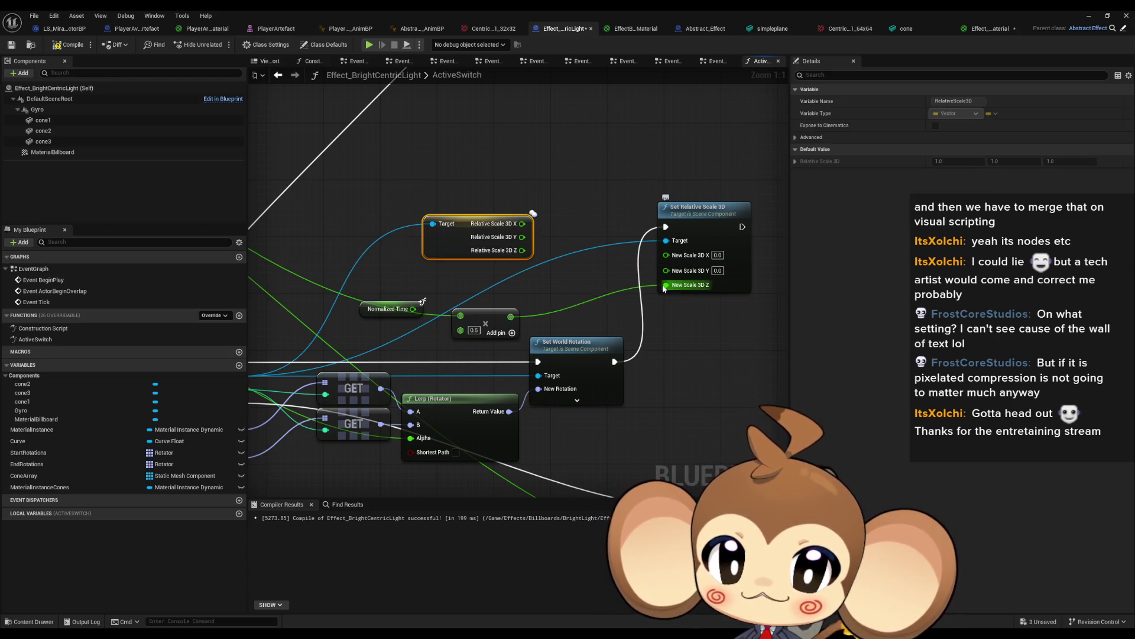
- Recombine Relative Scale 3D and New Scale 3D into single vector pins, then add a variable
right_click(522, 224)
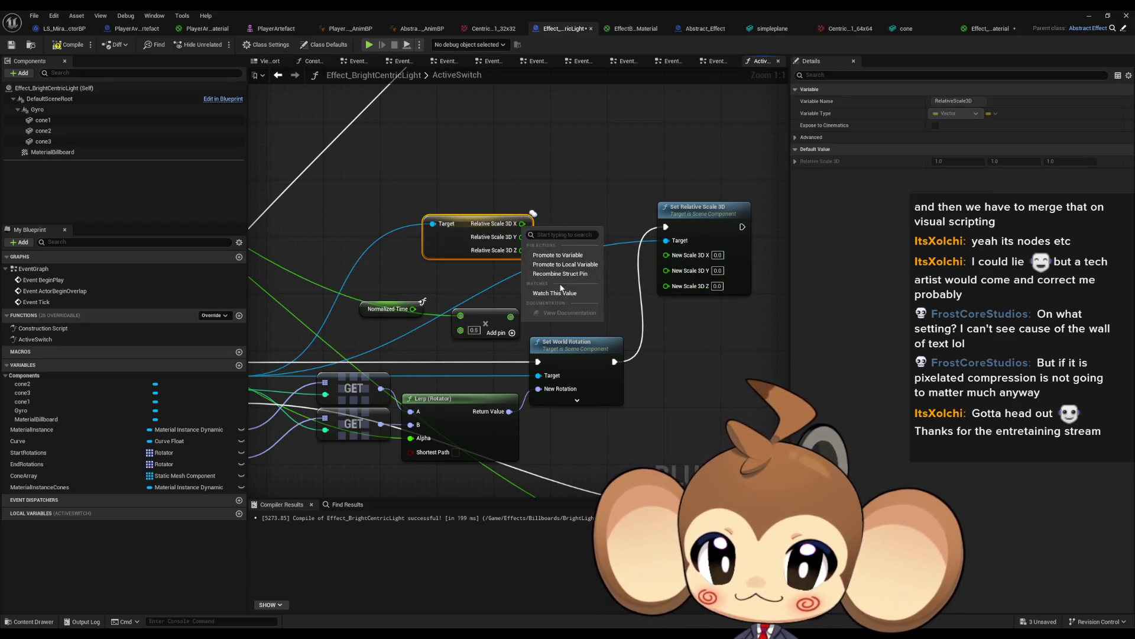
click(564, 275)
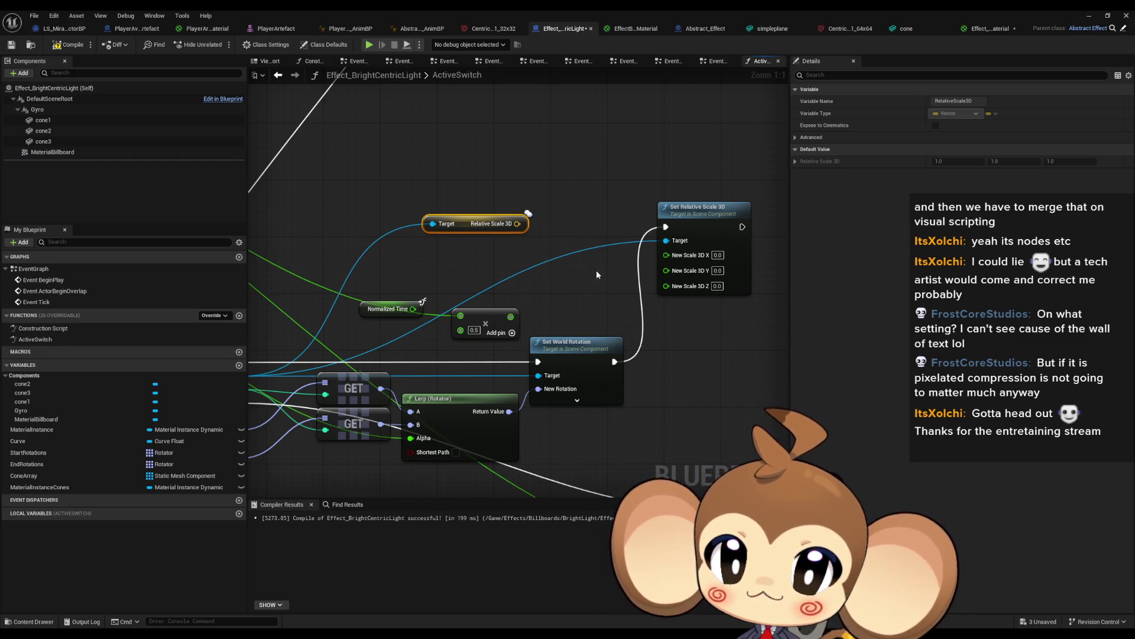
right_click(673, 265)
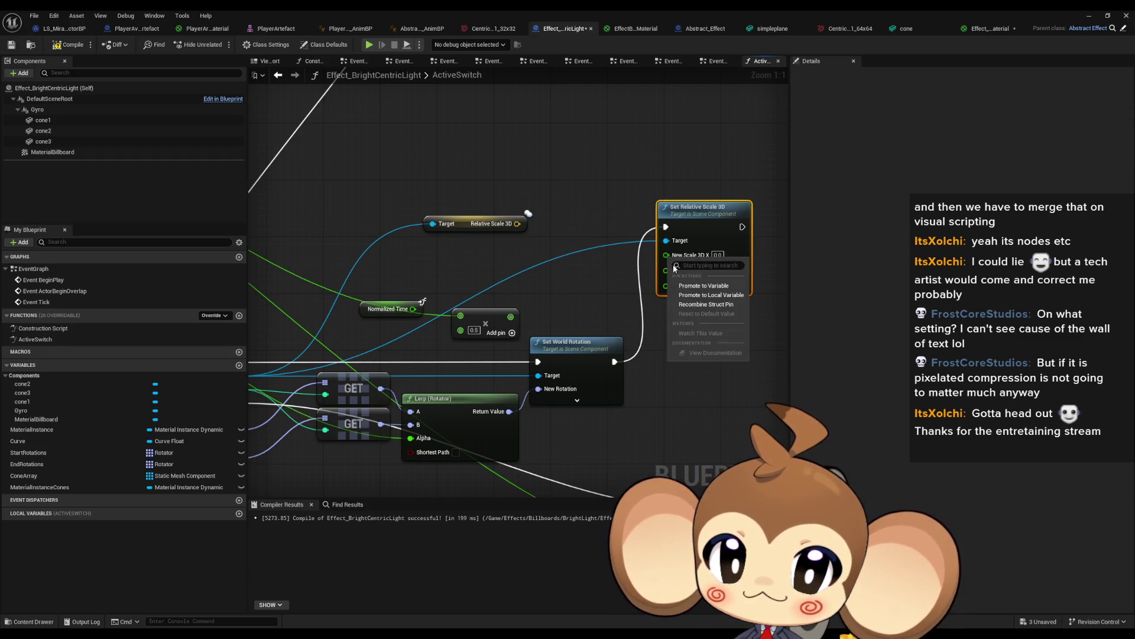
click(696, 304)
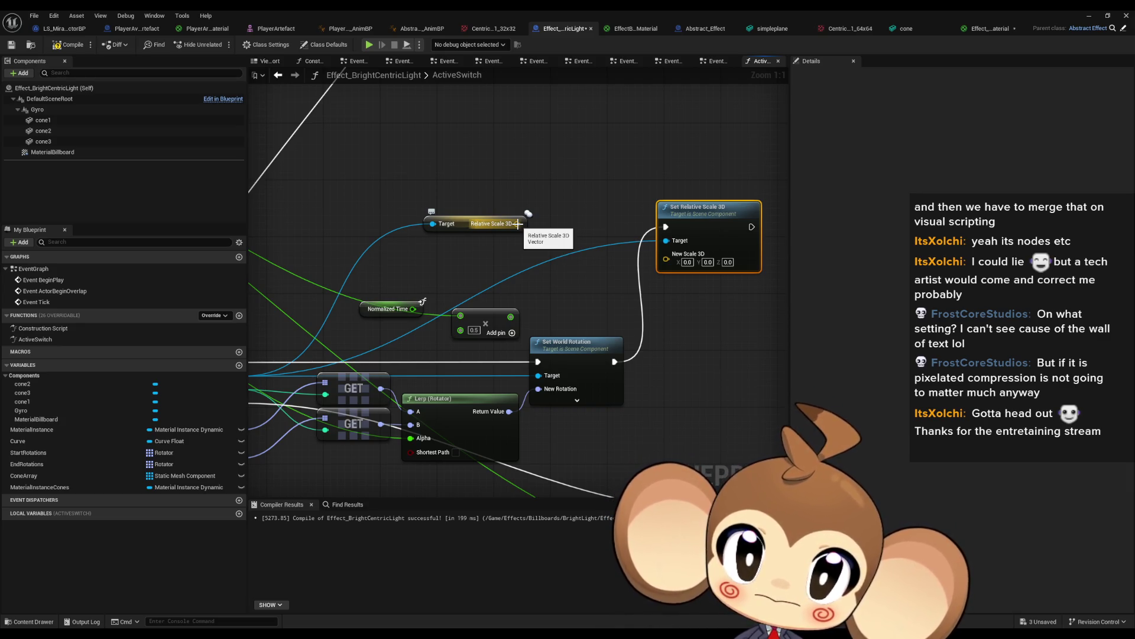
drag(518, 224, 604, 239)
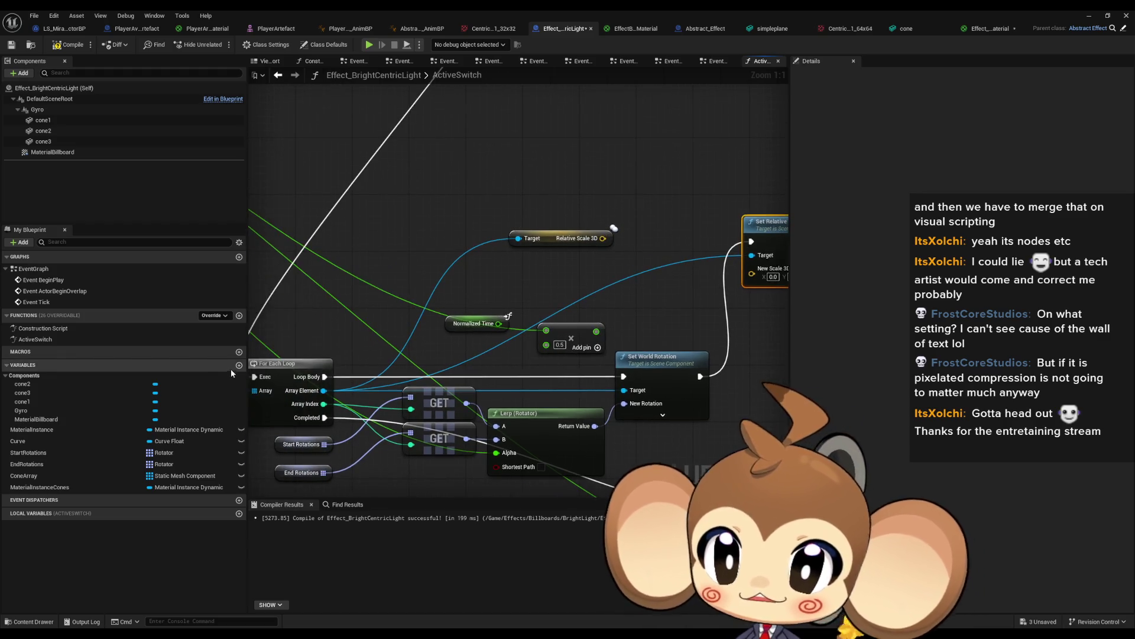
click(239, 365)
text(ScaleSet)
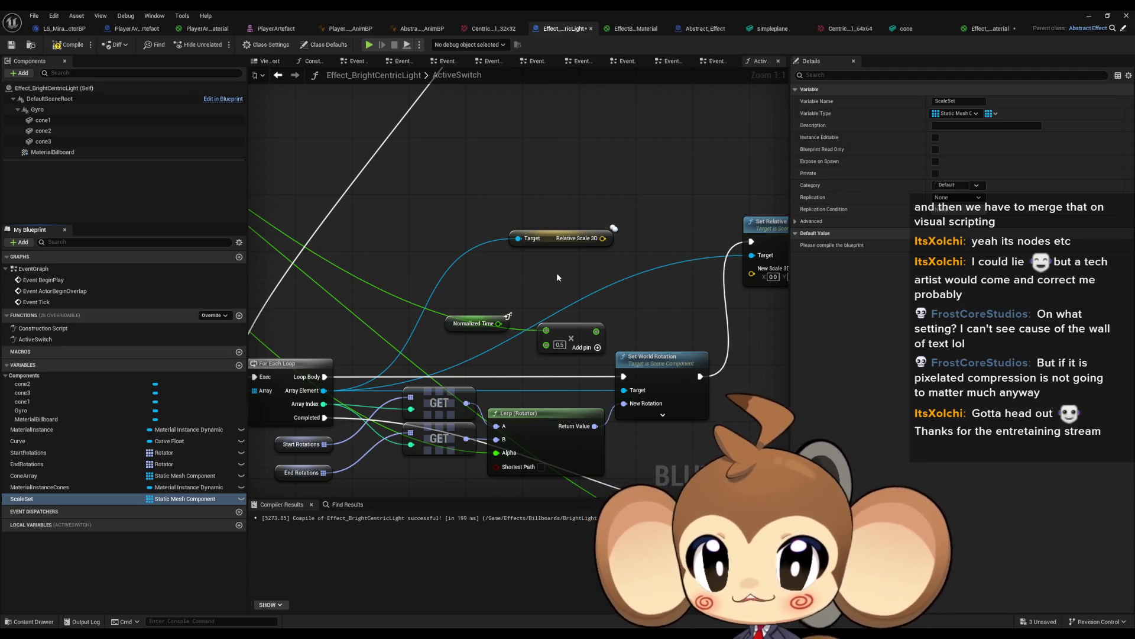
- Make ScaleSet a single (non-array) Vector variable and compile the blueprint
click(190, 498)
text(ve)
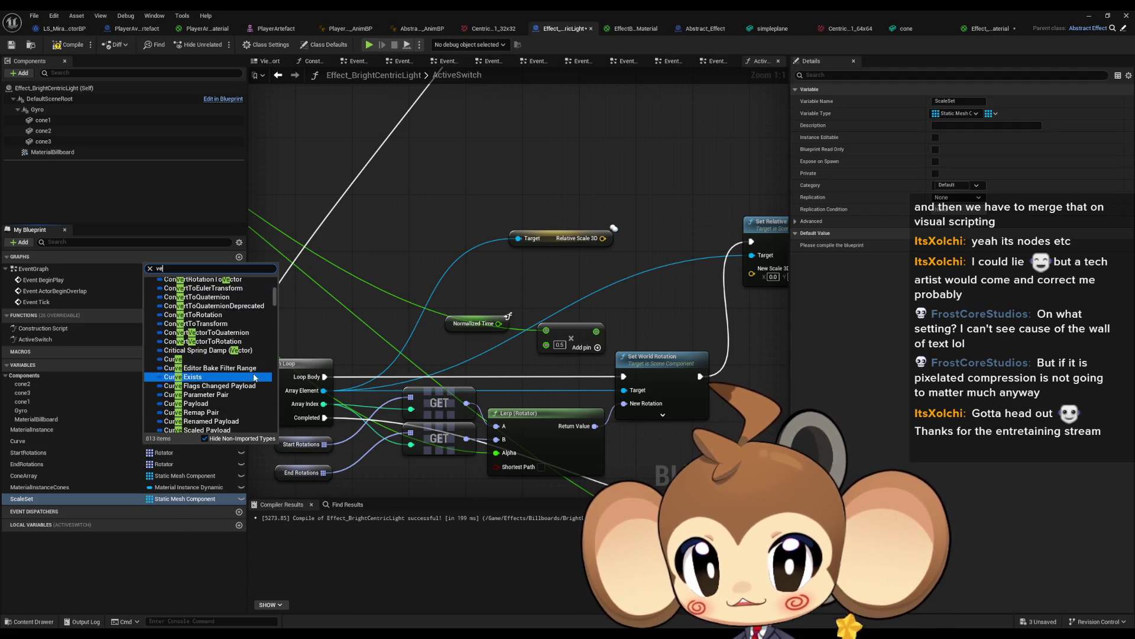
text(ct)
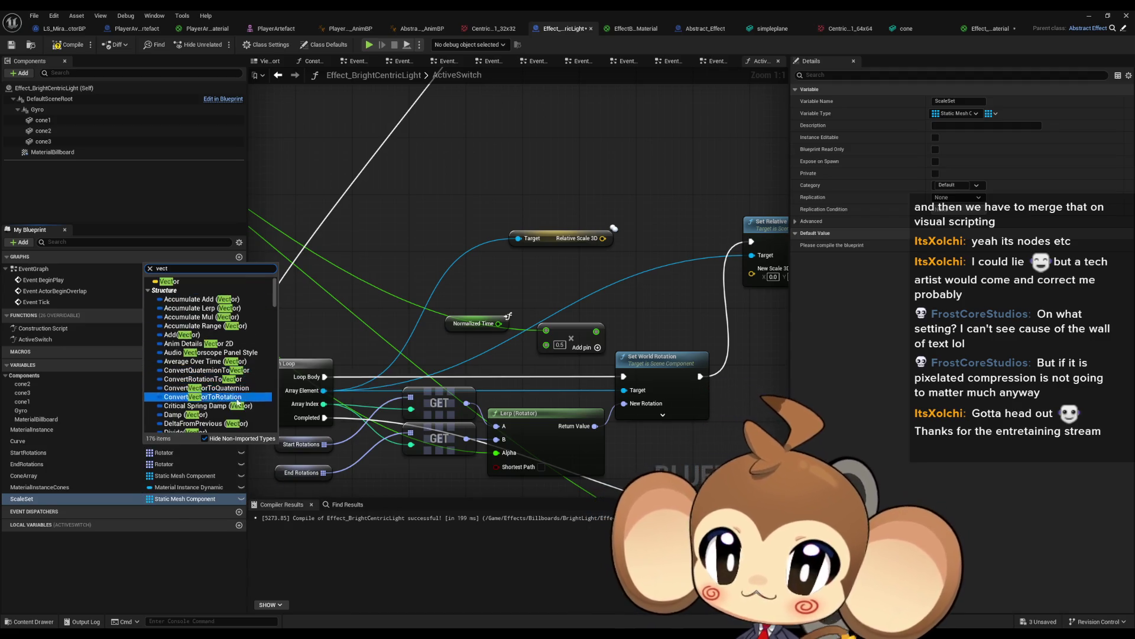
click(175, 282)
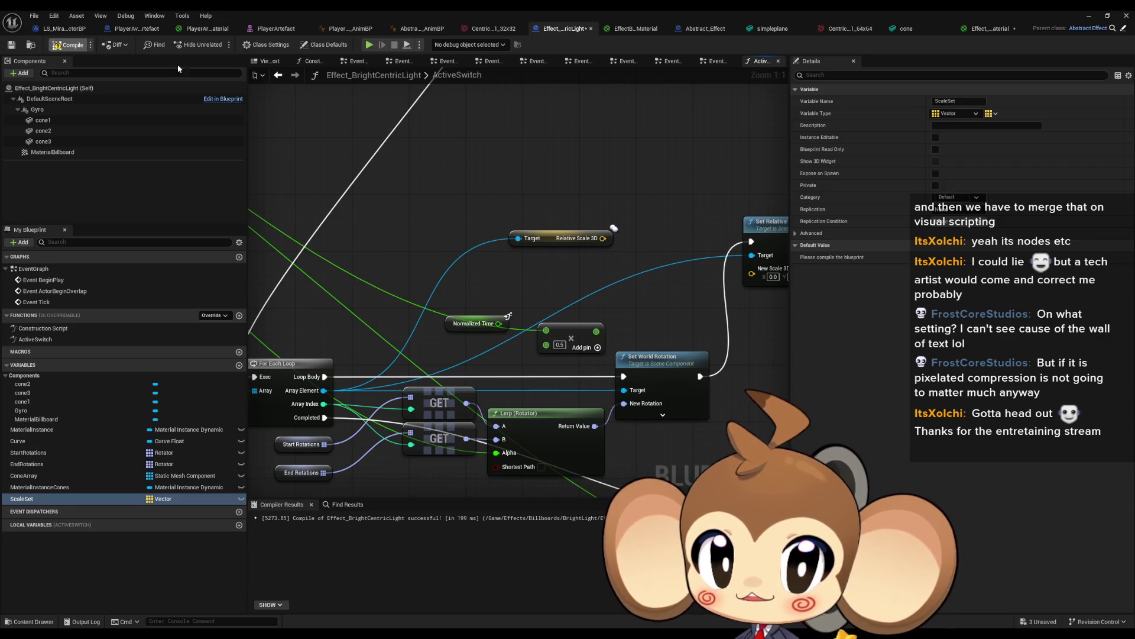
key(ctrl+s)
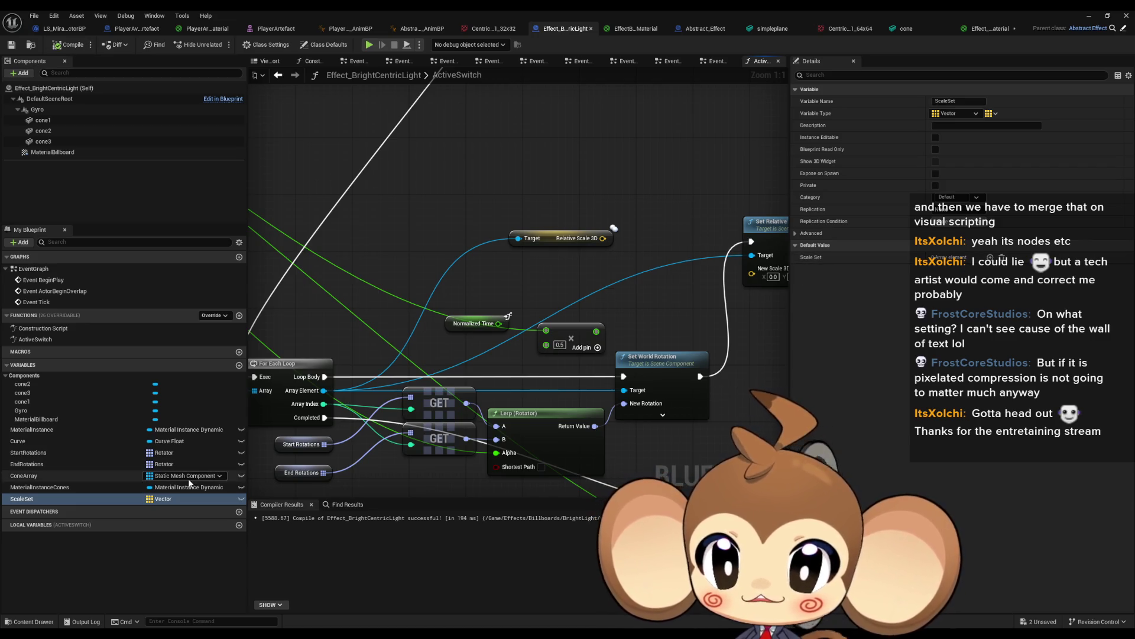
click(149, 498)
click(172, 508)
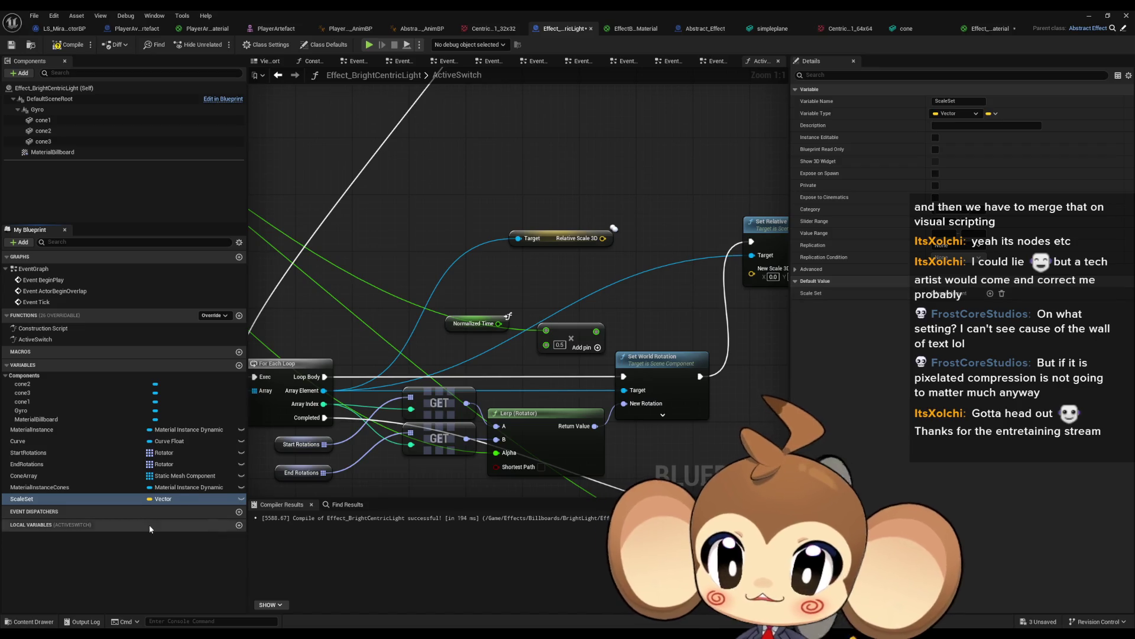
click(58, 46)
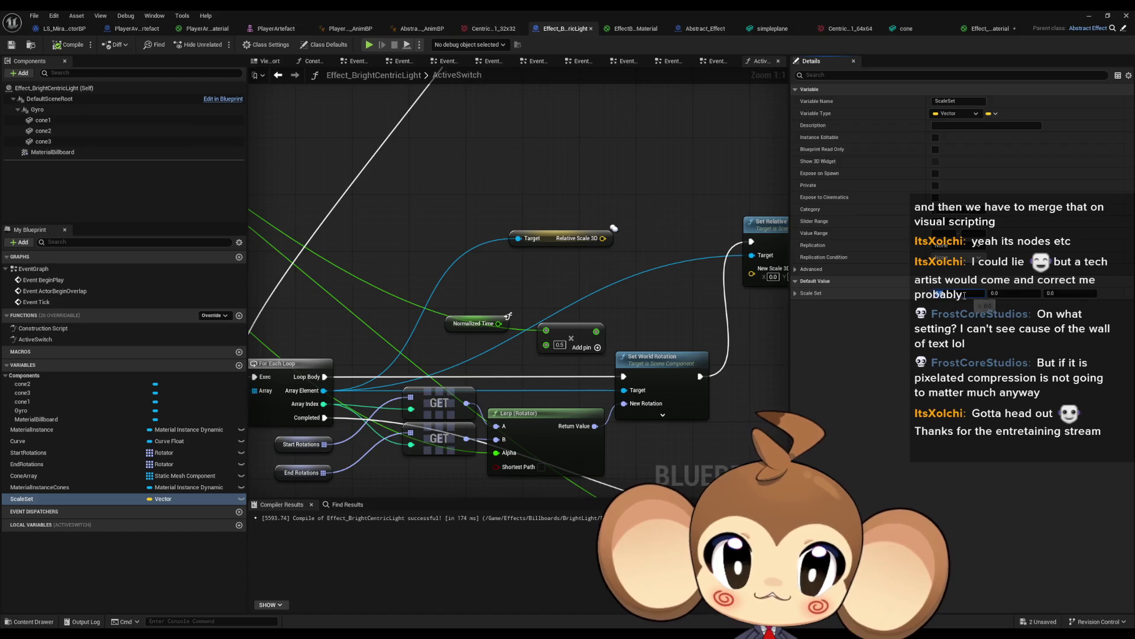
- Enter 0.25 and 0.5 as ScaleSet's default values
click(1003, 284)
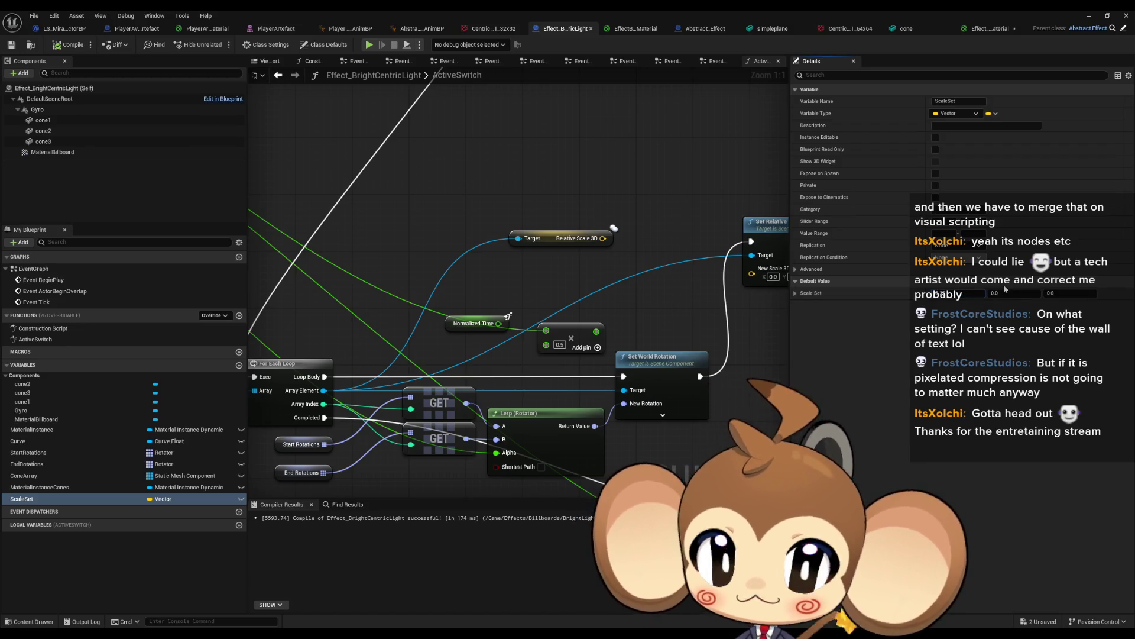
text(0.25)
key(Tab)
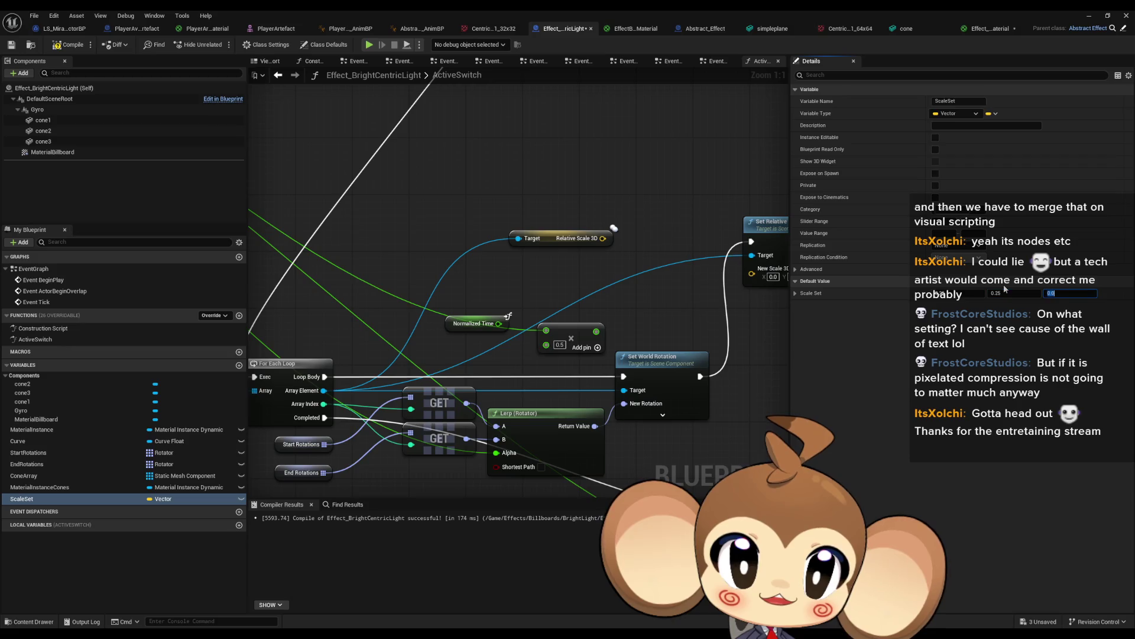
text(0.5)
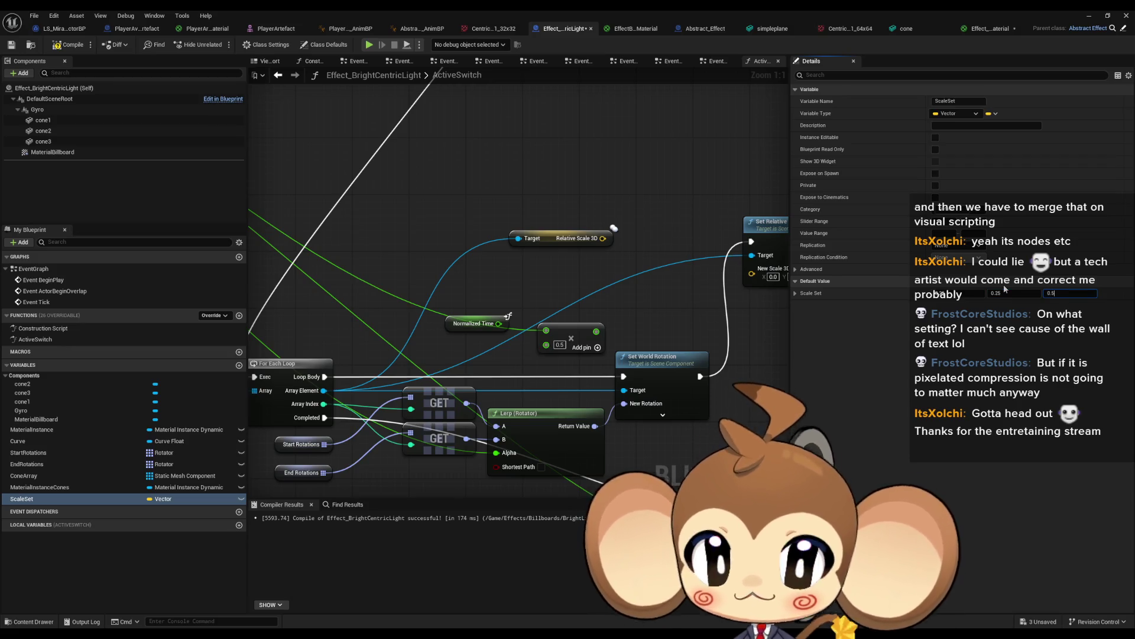
- Check cone3's current scale in the 3D preview, then return to the ActiveSwitch graph
click(269, 60)
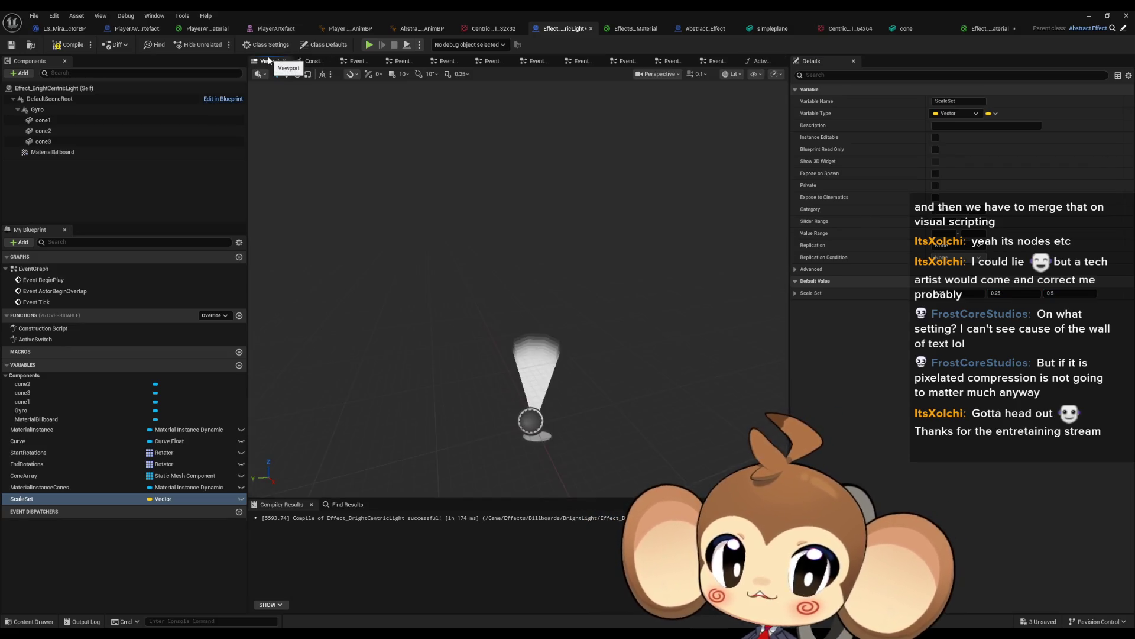
click(537, 335)
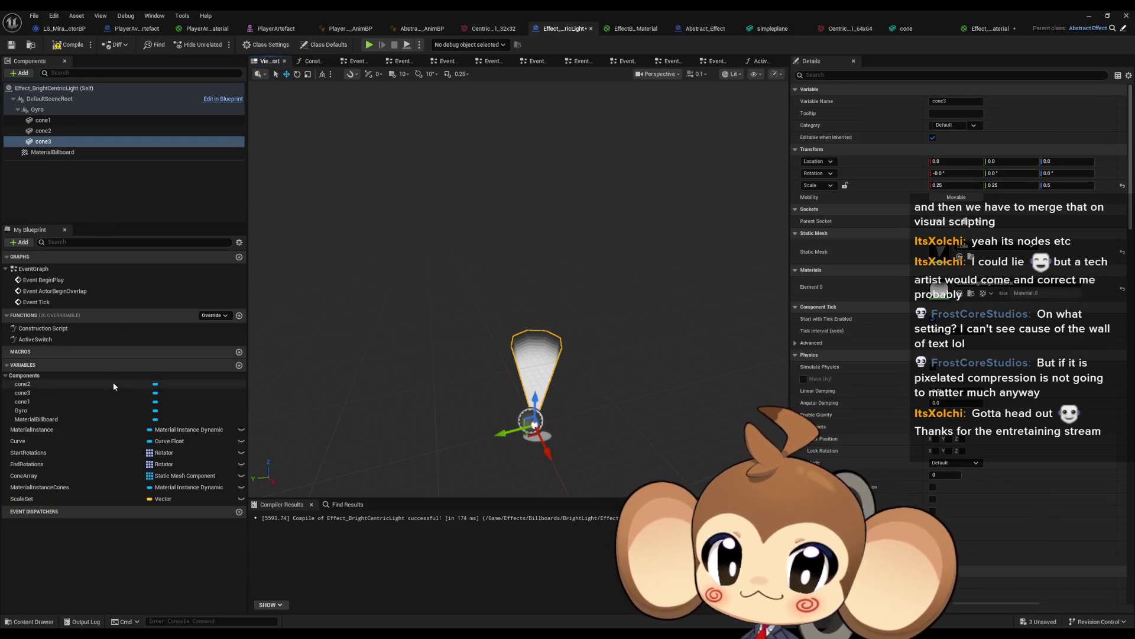
double_click(47, 341)
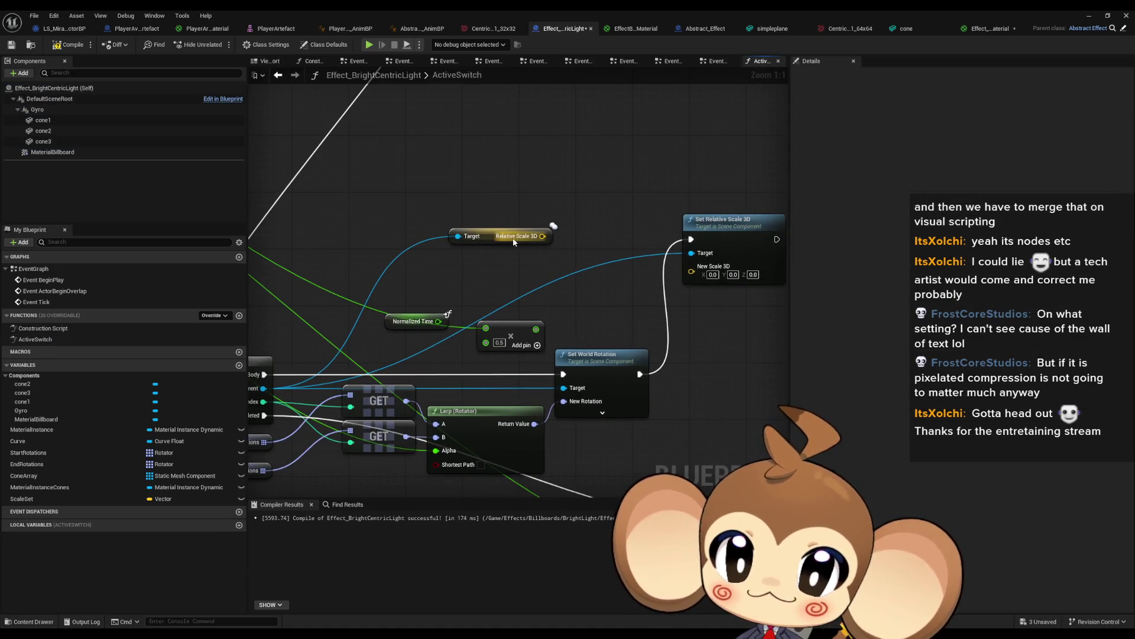
drag(514, 242, 514, 235)
- Place a Get ScaleSet node and add a multiply node fed by it
click(156, 498)
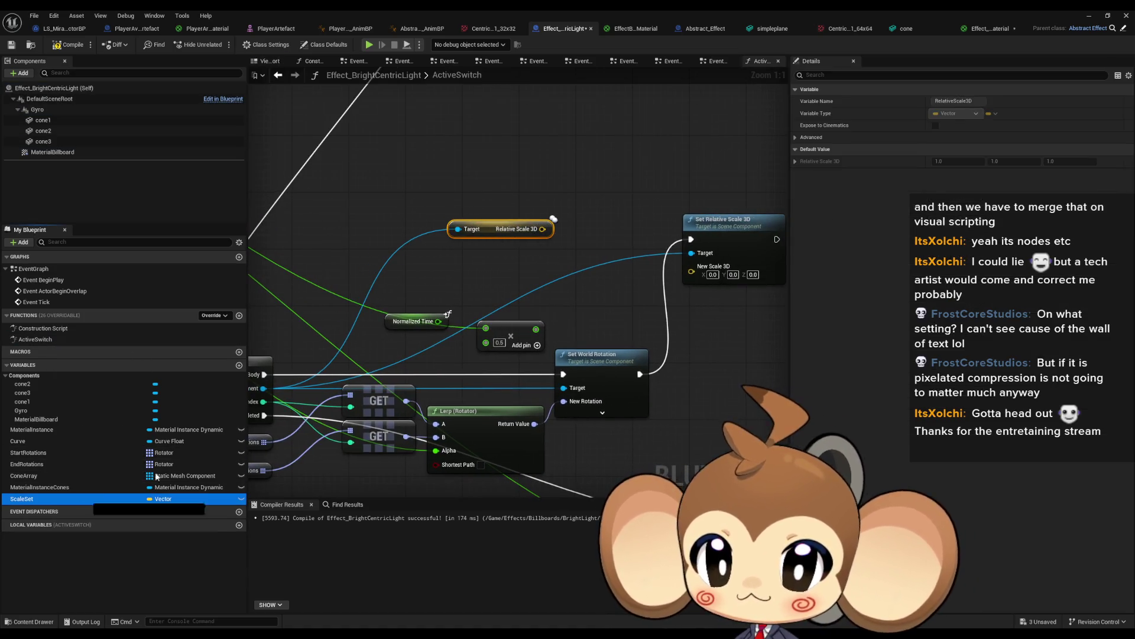
drag(157, 476, 521, 239)
drag(470, 171, 460, 156)
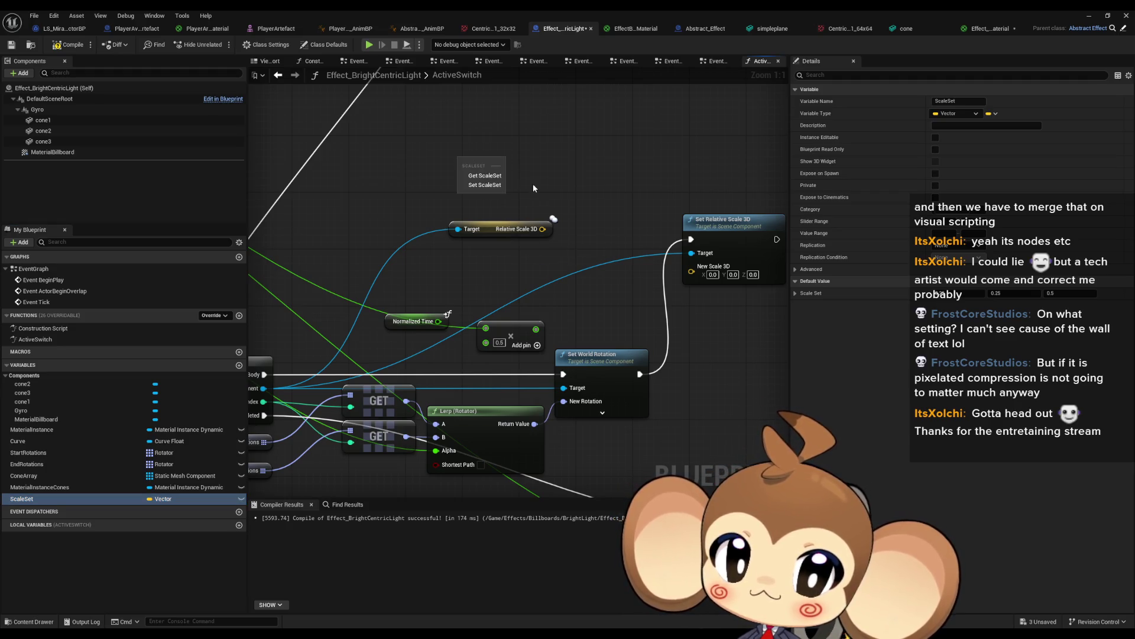
click(485, 185)
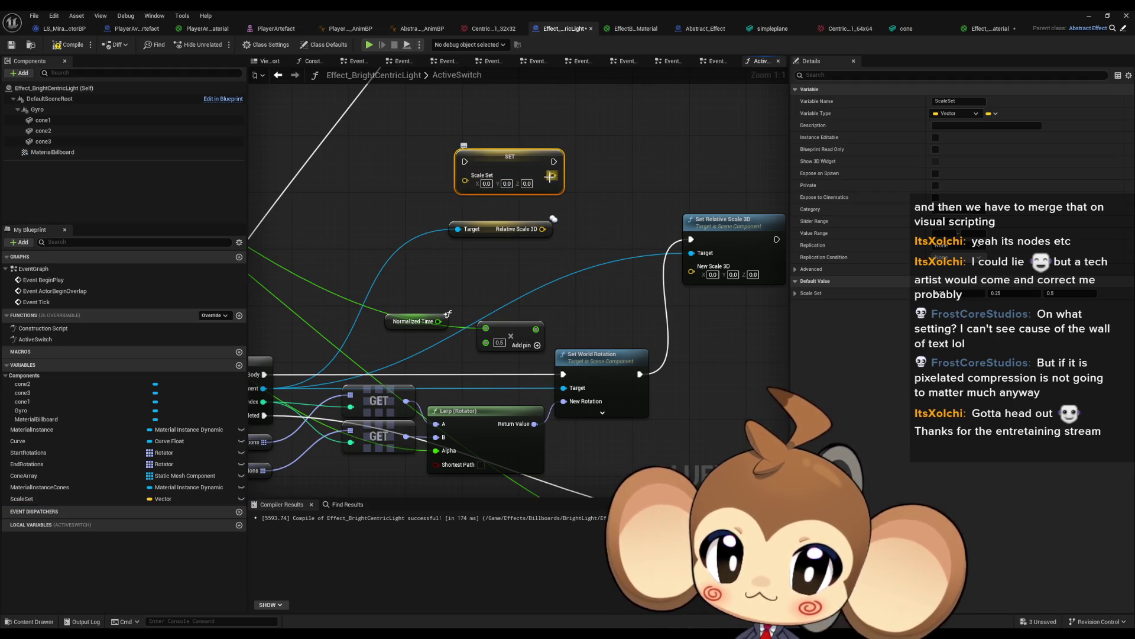
key(Delete)
mouse_move(22, 499)
mouse_down()
mouse_move(464, 168)
mouse_move(450, 147)
mouse_move(555, 155)
mouse_up()
click(473, 158)
text(*)
key(Return)
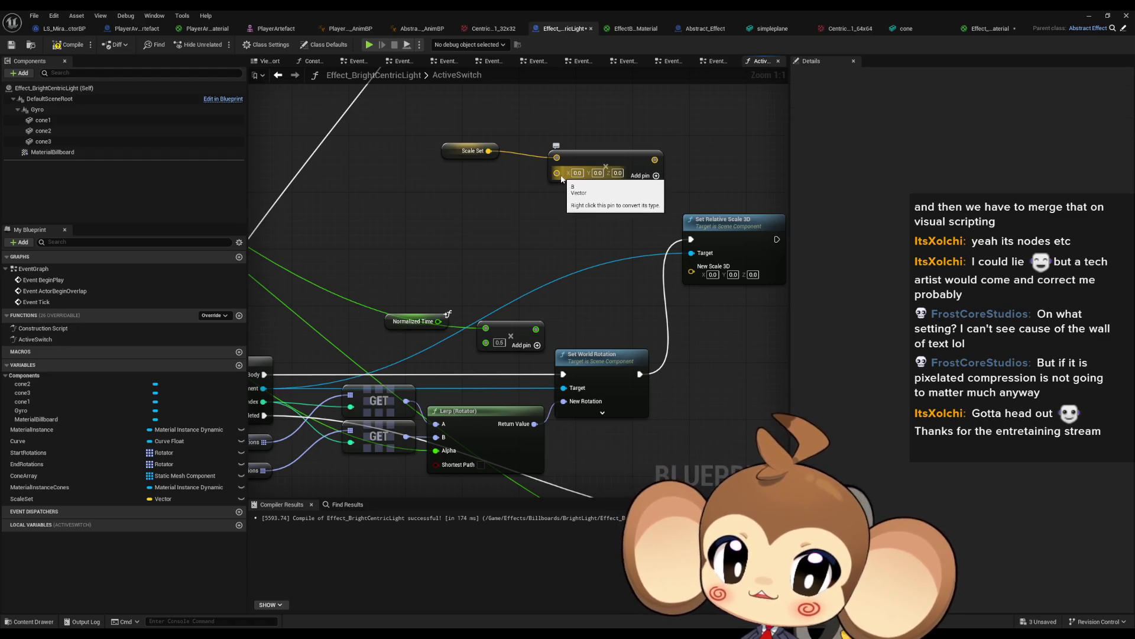
- Wire Normalized Time into the multiply's B and its result into New Scale 3D, then tidy the nodes
scroll(616, 294, down, 2)
mouse_move(562, 179)
mouse_down()
mouse_move(616, 293)
mouse_move(303, 203)
mouse_move(467, 107)
mouse_move(532, 152)
mouse_move(583, 152)
mouse_move(272, 201)
mouse_up()
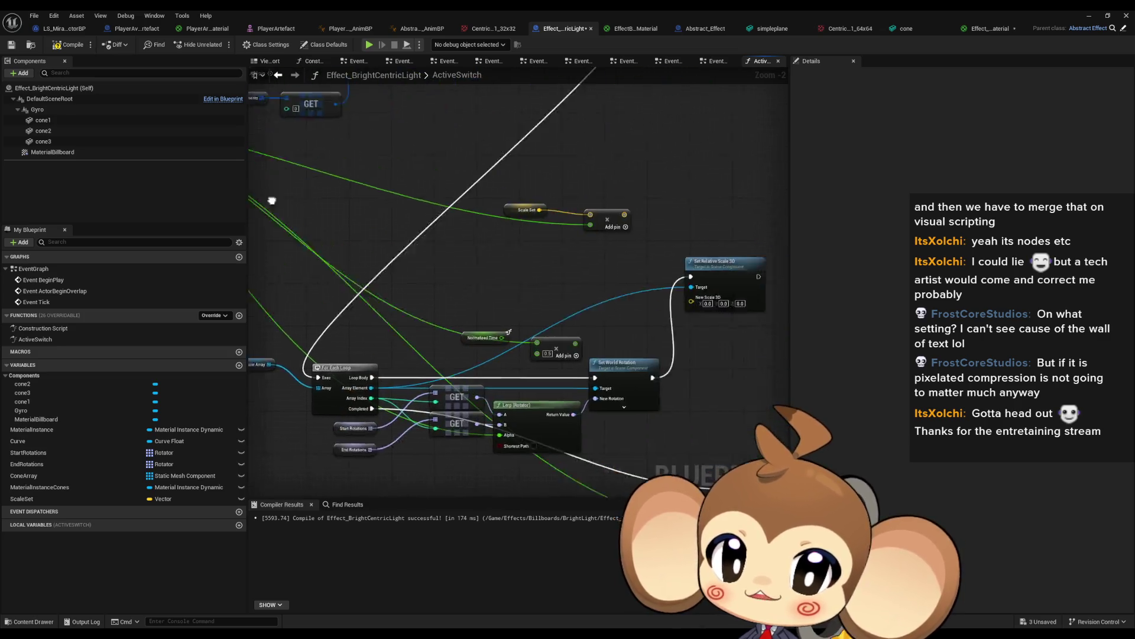
scroll(522, 204, up, 2)
drag(511, 201, 606, 283)
drag(609, 321, 605, 316)
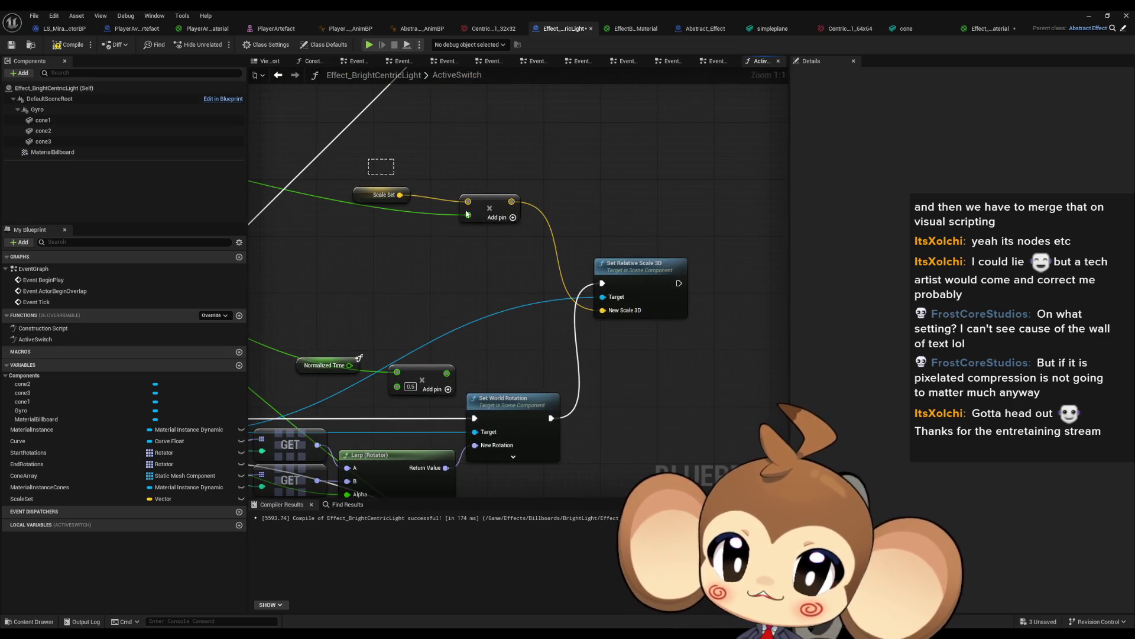
drag(503, 208, 495, 300)
drag(642, 271, 642, 404)
scroll(615, 184, down, 2)
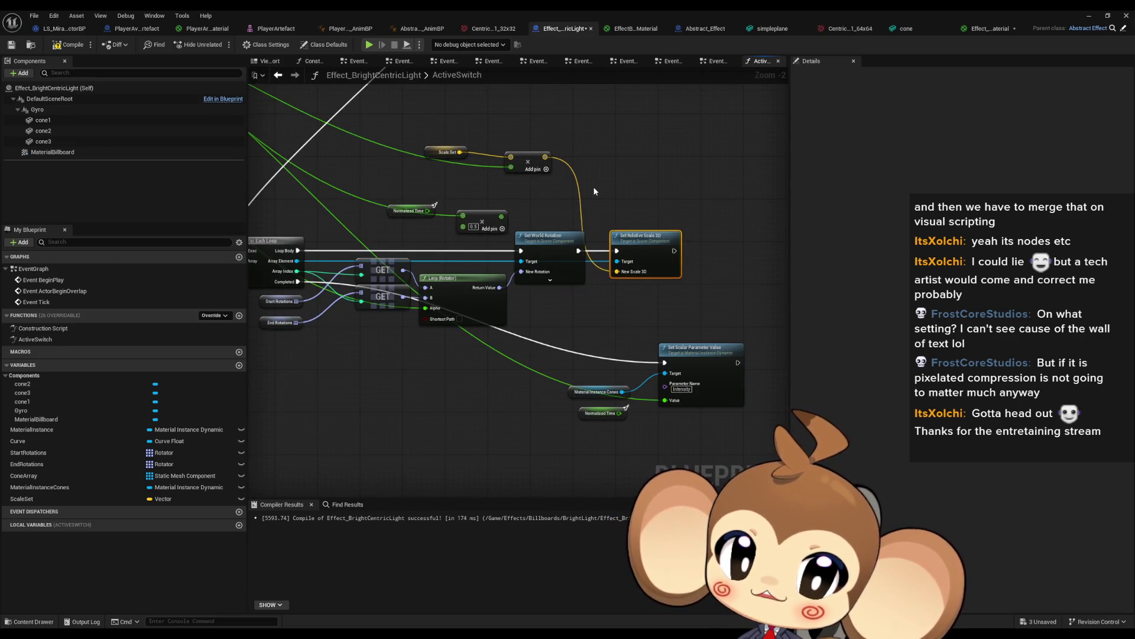
drag(399, 141, 420, 168)
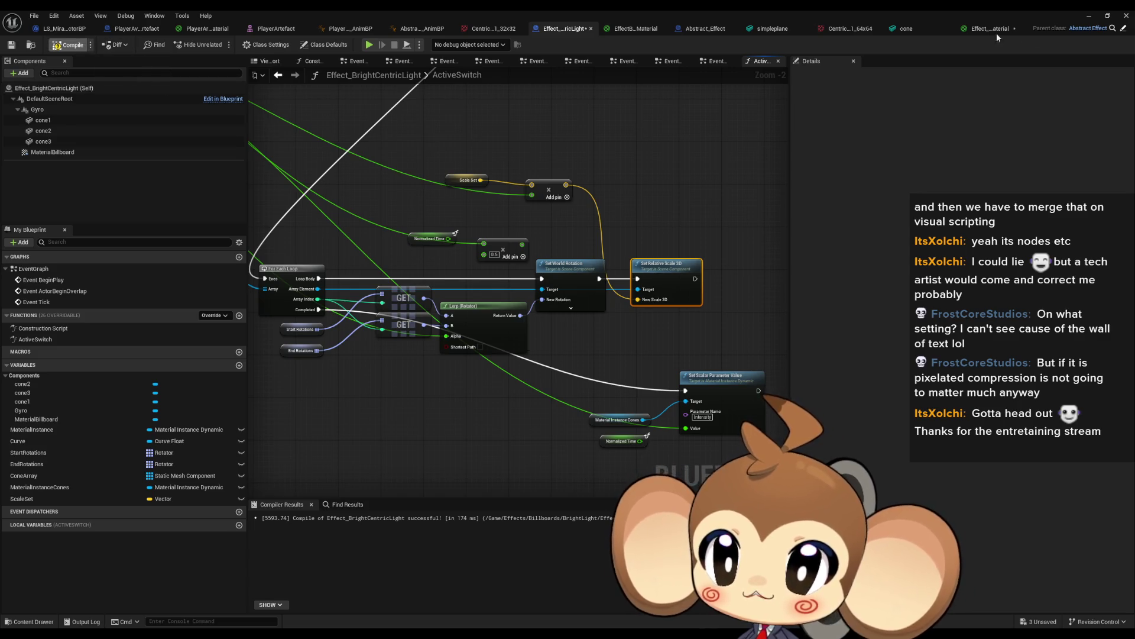
- Play-test the level a few times to check the cone scaling effect
click(220, 46)
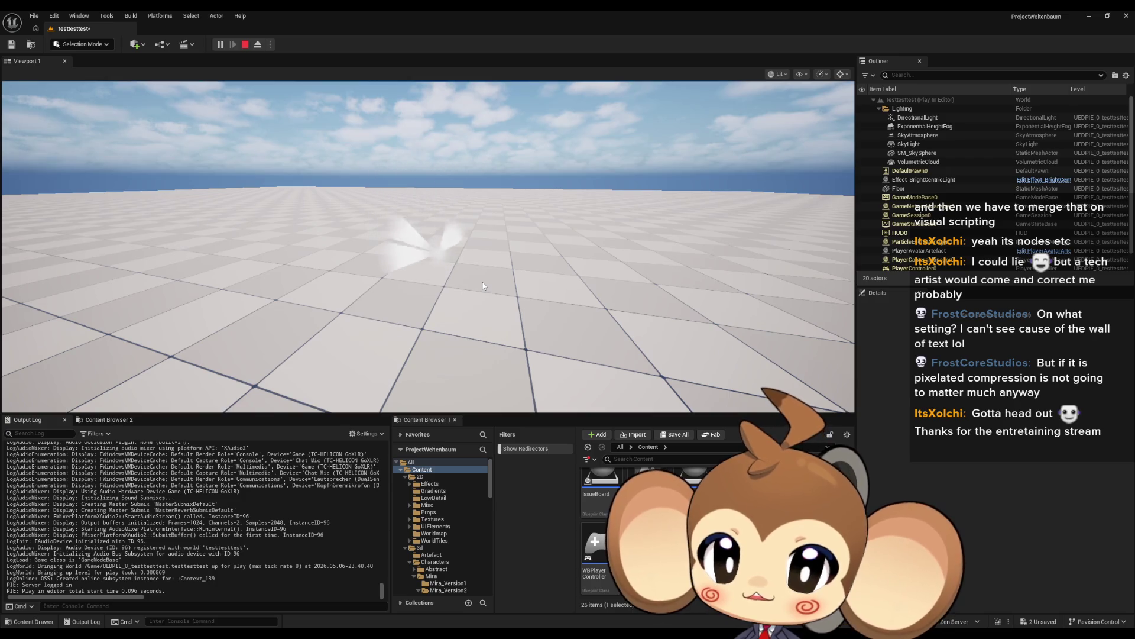
key(Escape)
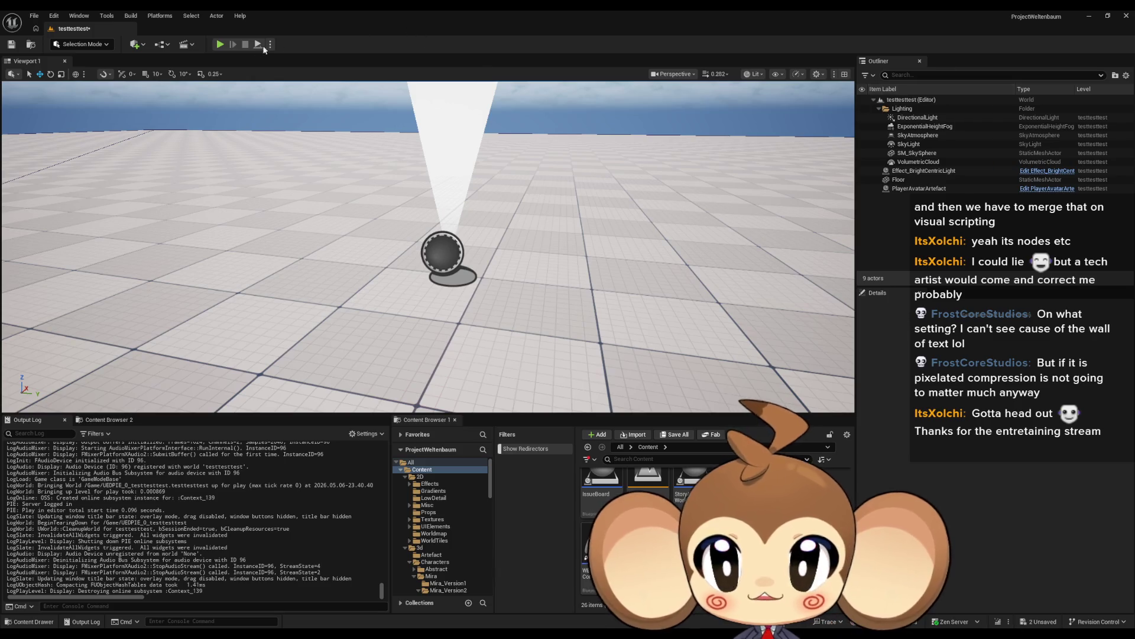
click(220, 45)
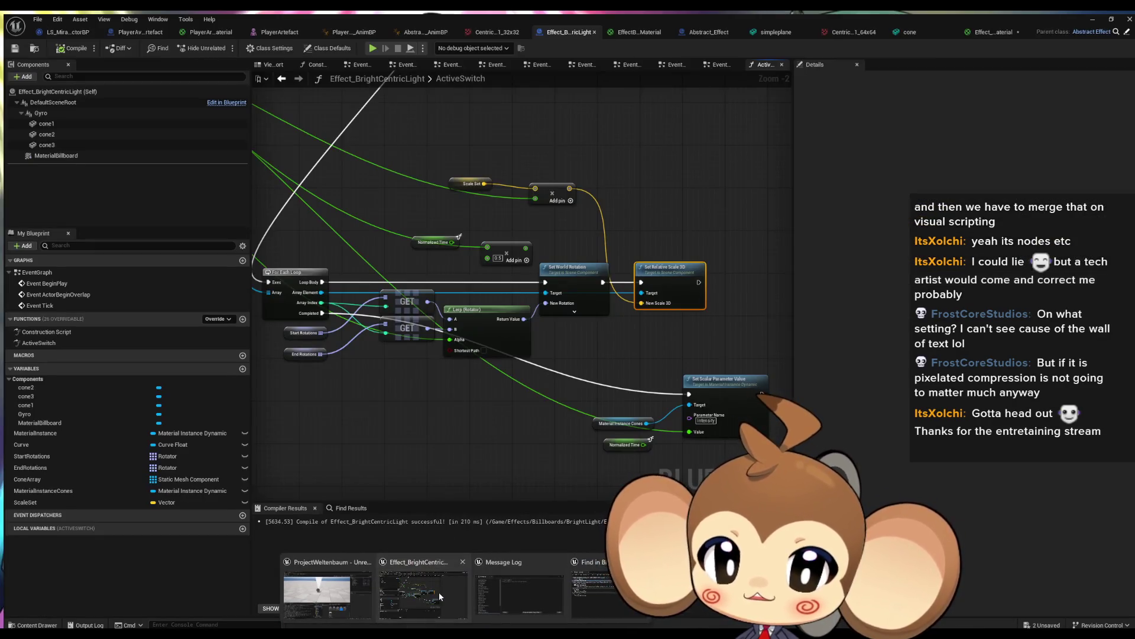
click(439, 591)
mouse_move(636, 456)
mouse_down()
mouse_move(601, 428)
mouse_move(616, 448)
mouse_up()
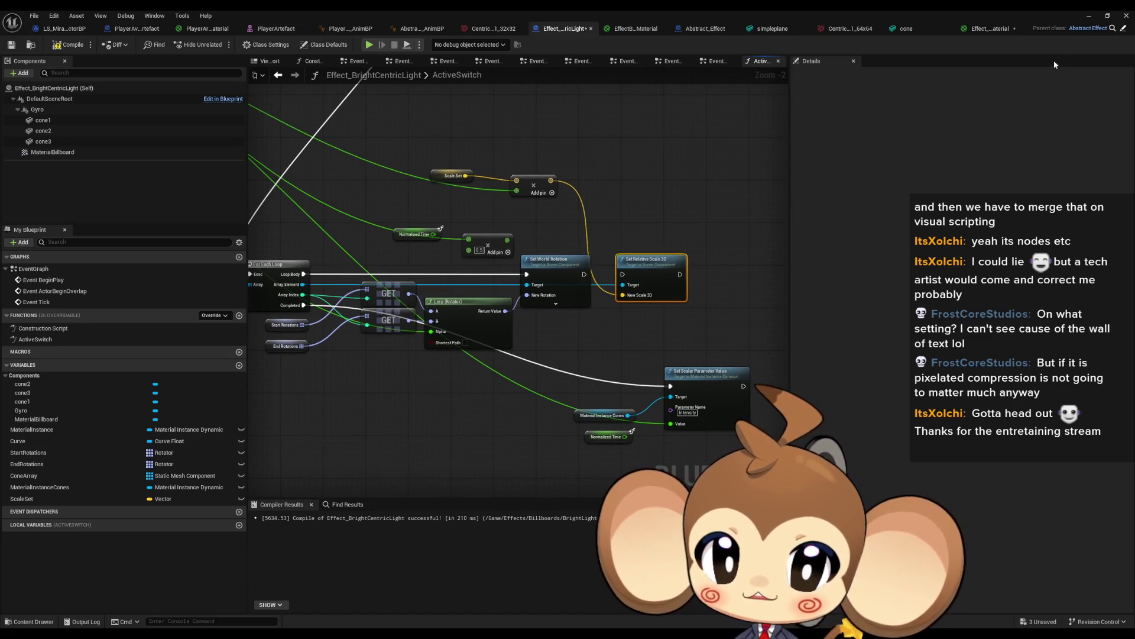
key(alt+Tab)
click(221, 45)
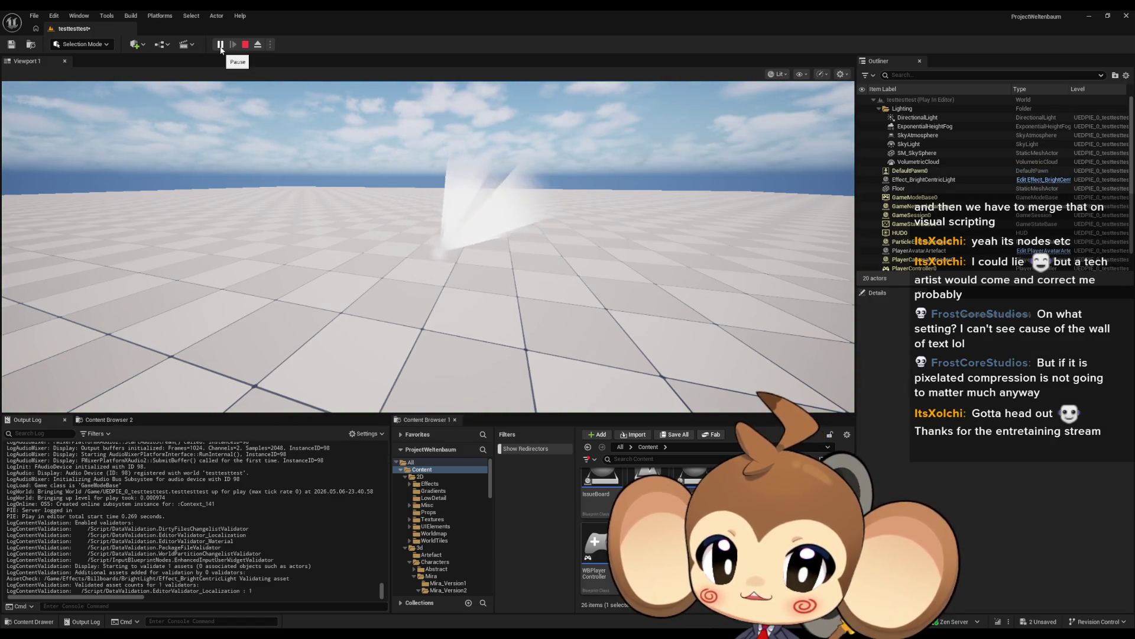
click(246, 45)
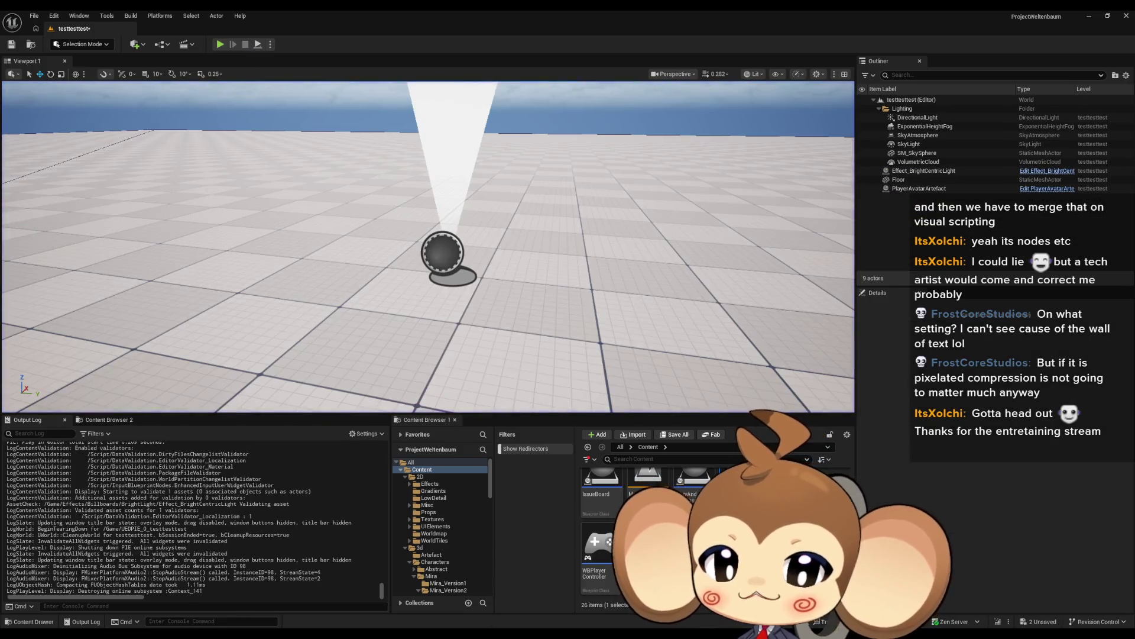
- Connect Set World Rotation's exec to Set Relative Scale 3D so scaling runs after rotation
mouse_move(499, 613)
click(406, 581)
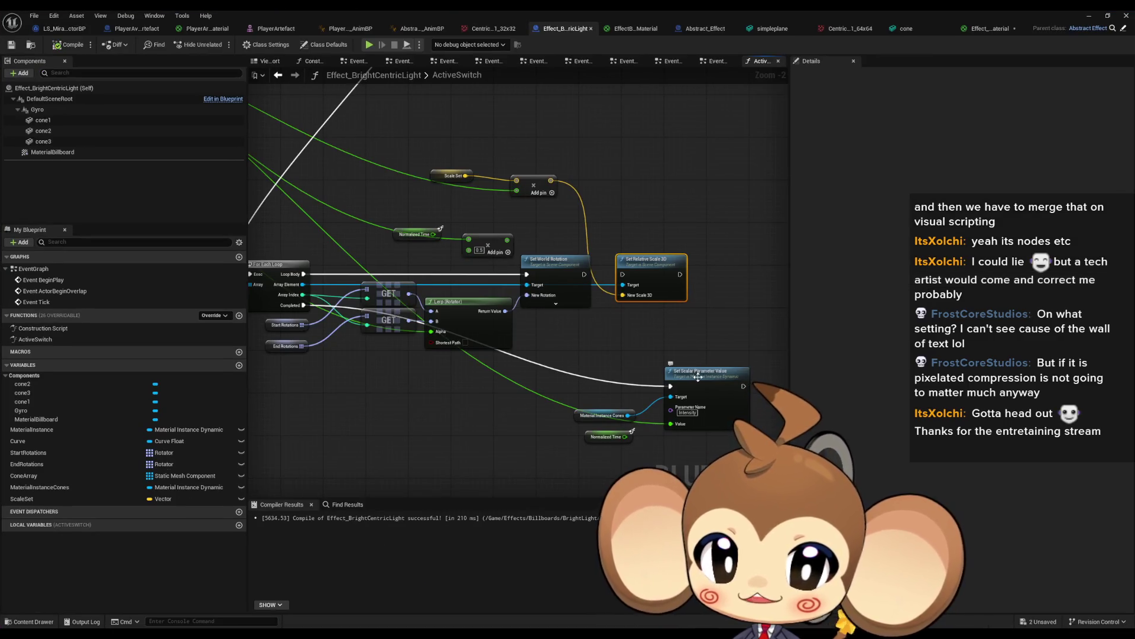
drag(584, 274, 622, 274)
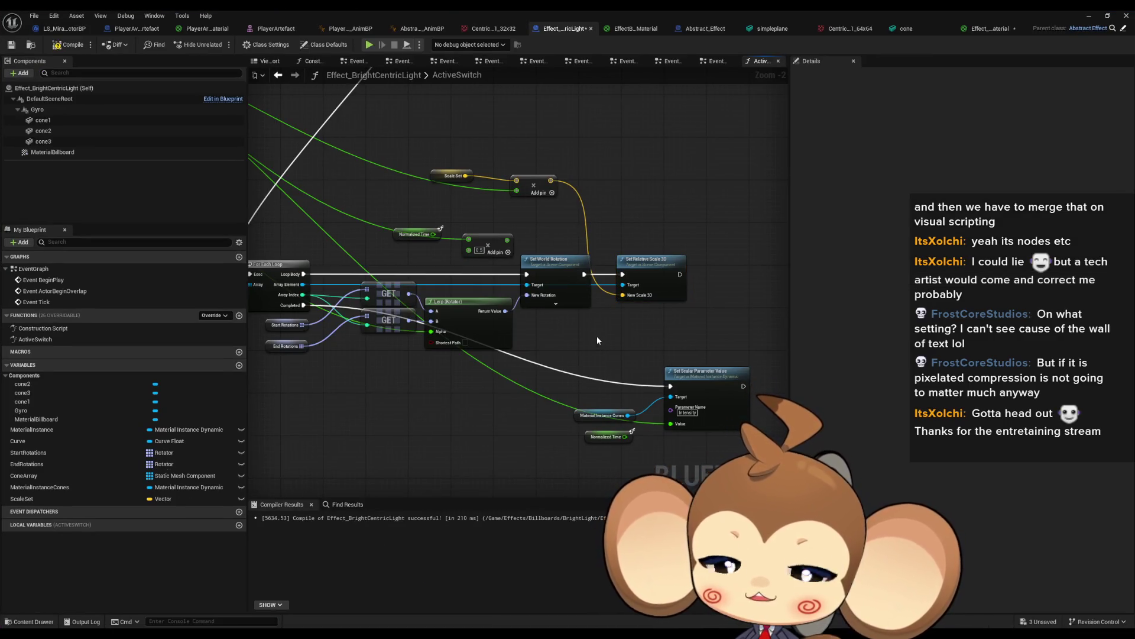
scroll(594, 337, down, 2)
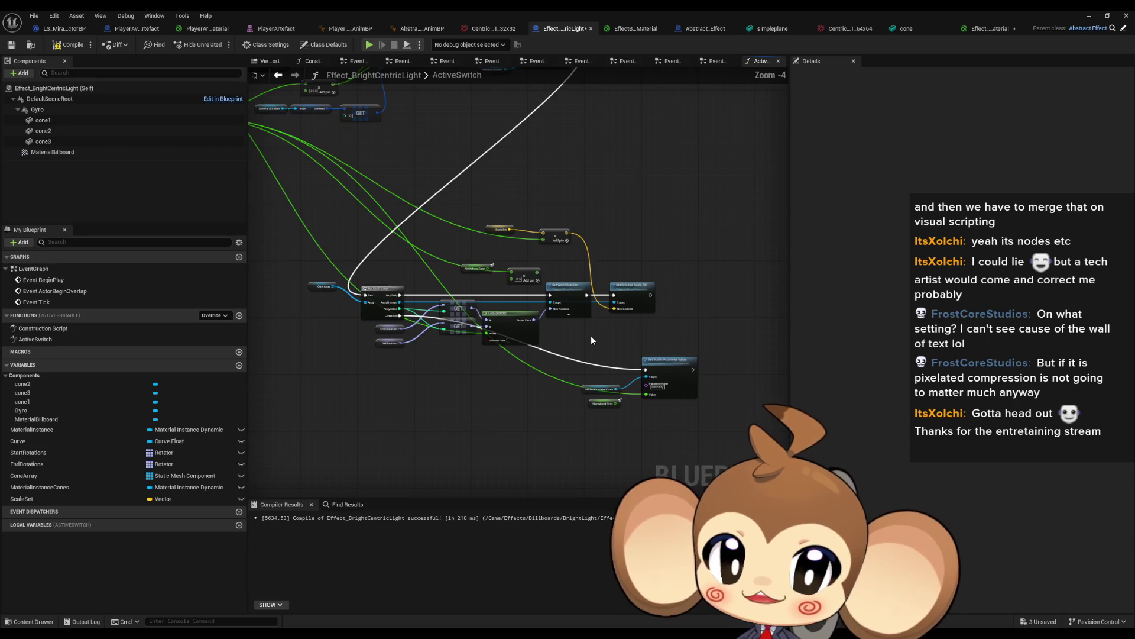
- Save the effect blueprint, cone material and test level through the Save Content dialog
click(1087, 17)
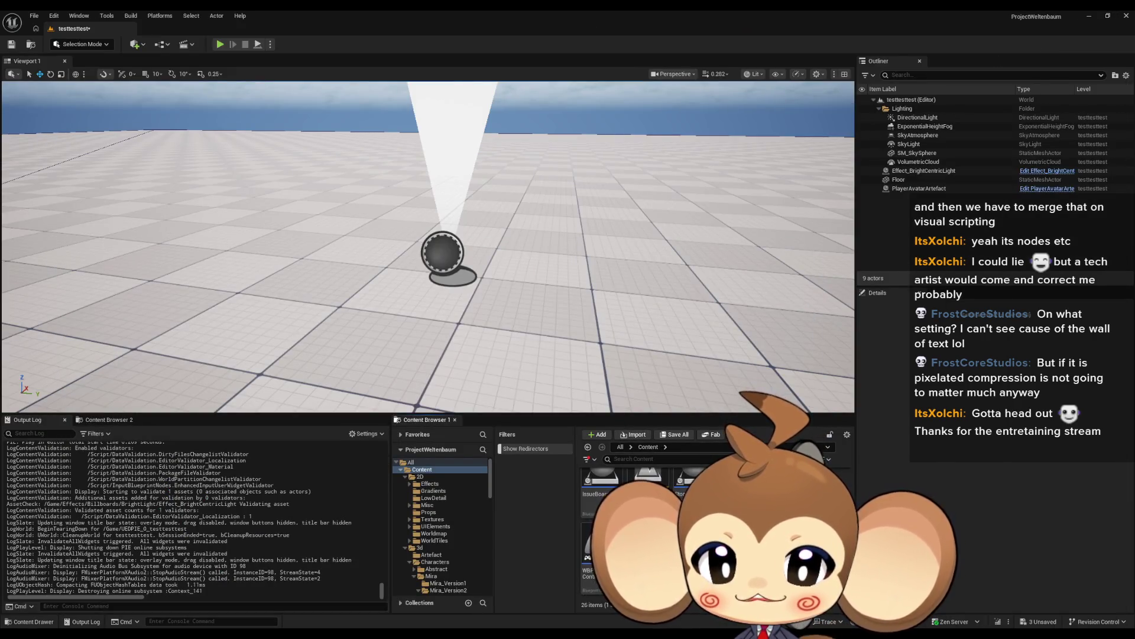
scroll(453, 561, down, 3)
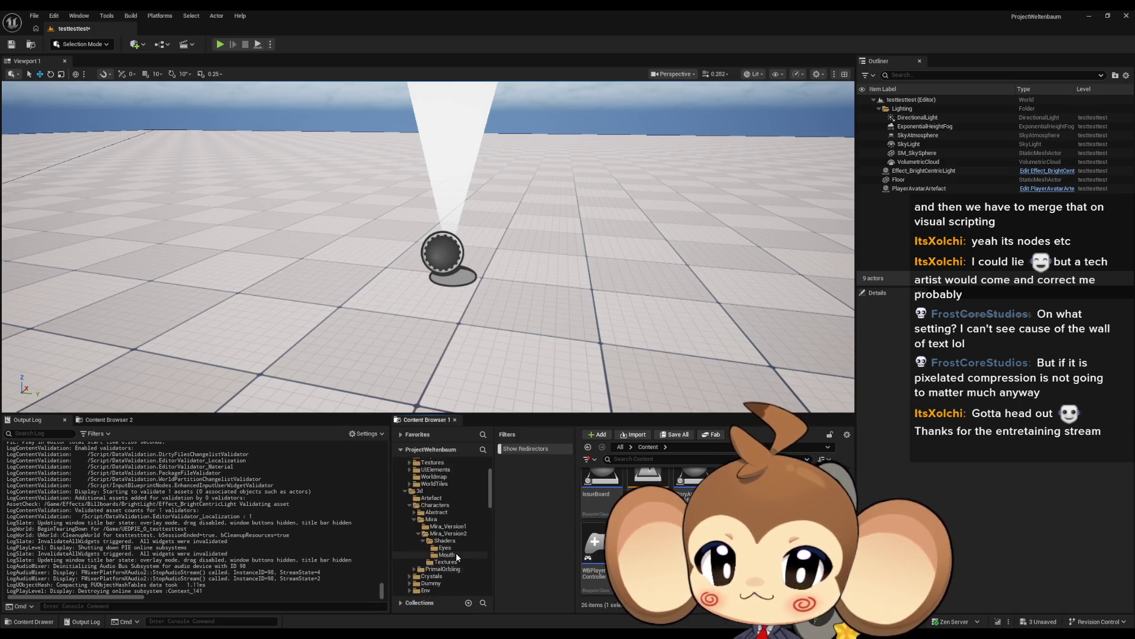
scroll(456, 552, up, 3)
click(418, 463)
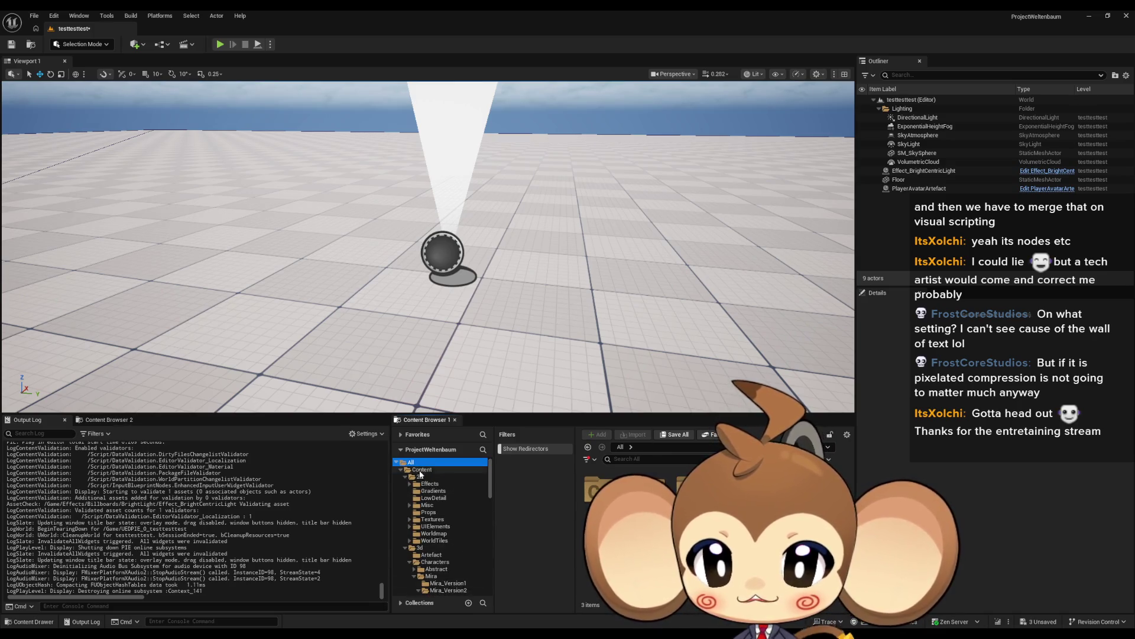
click(421, 470)
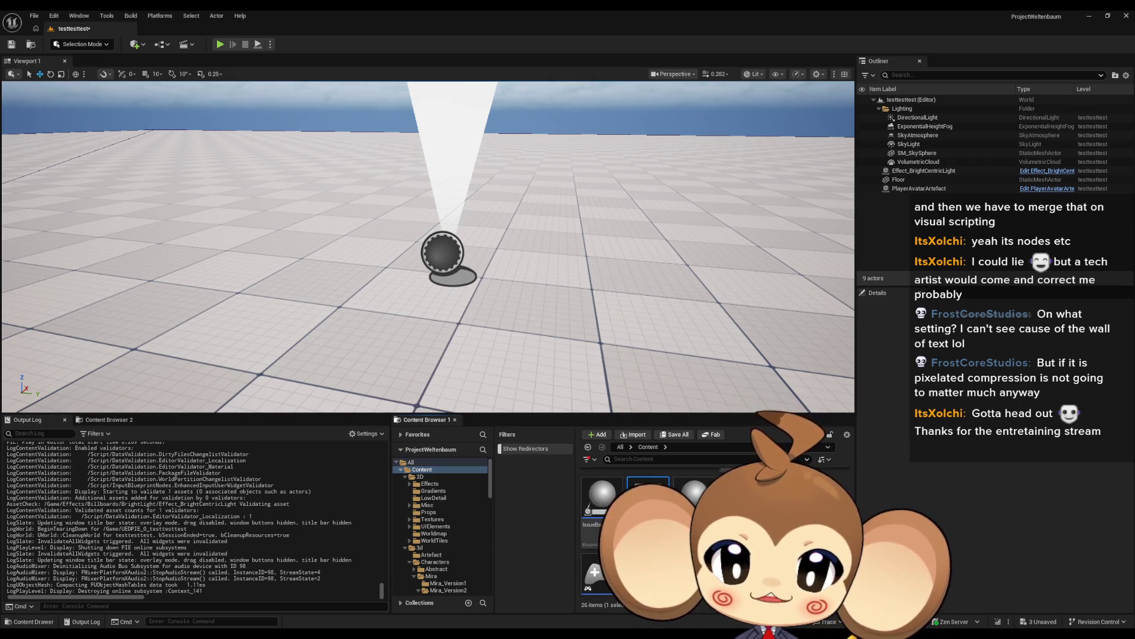
key(ctrl+shift+s)
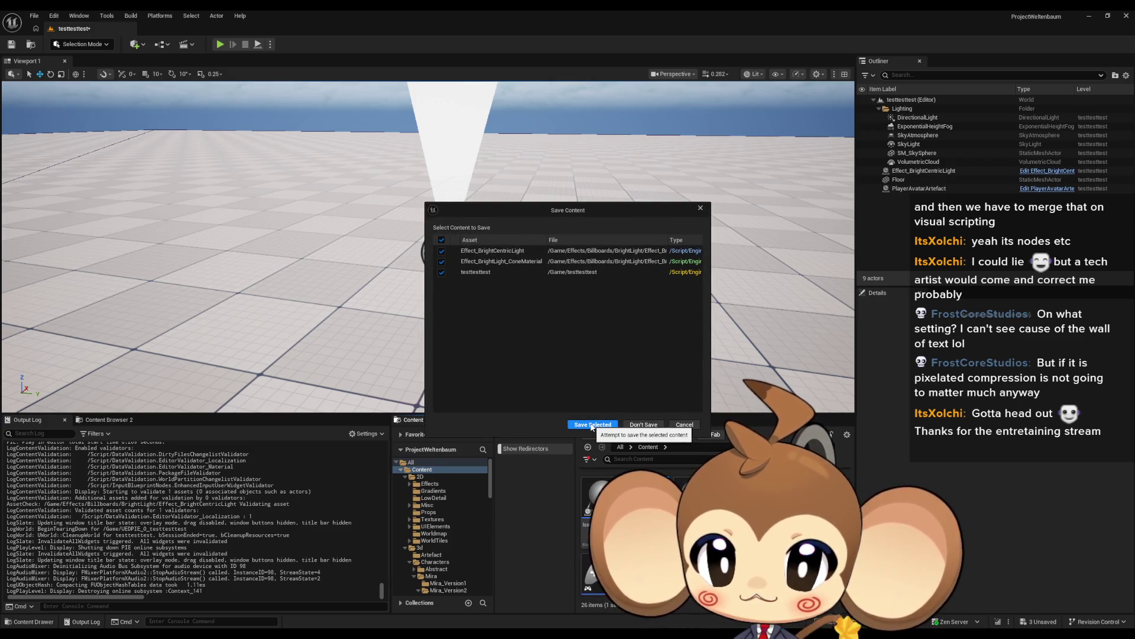
click(592, 425)
- Play the Main level fullscreen with F11, then exit fullscreen and stop with Escape
key(alt+p)
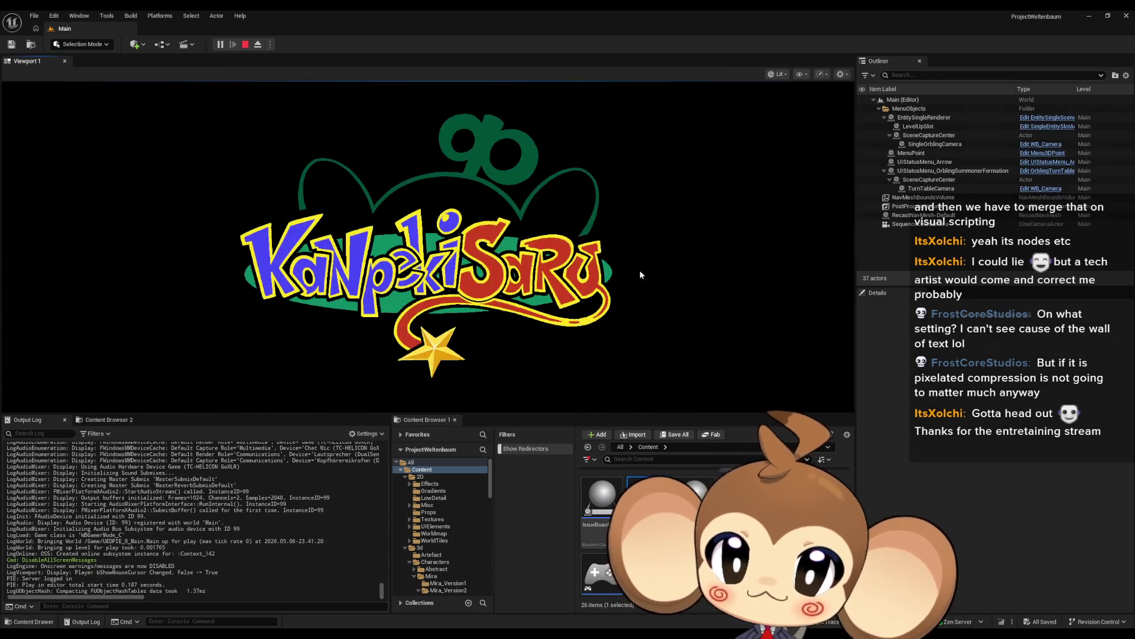
key(F11)
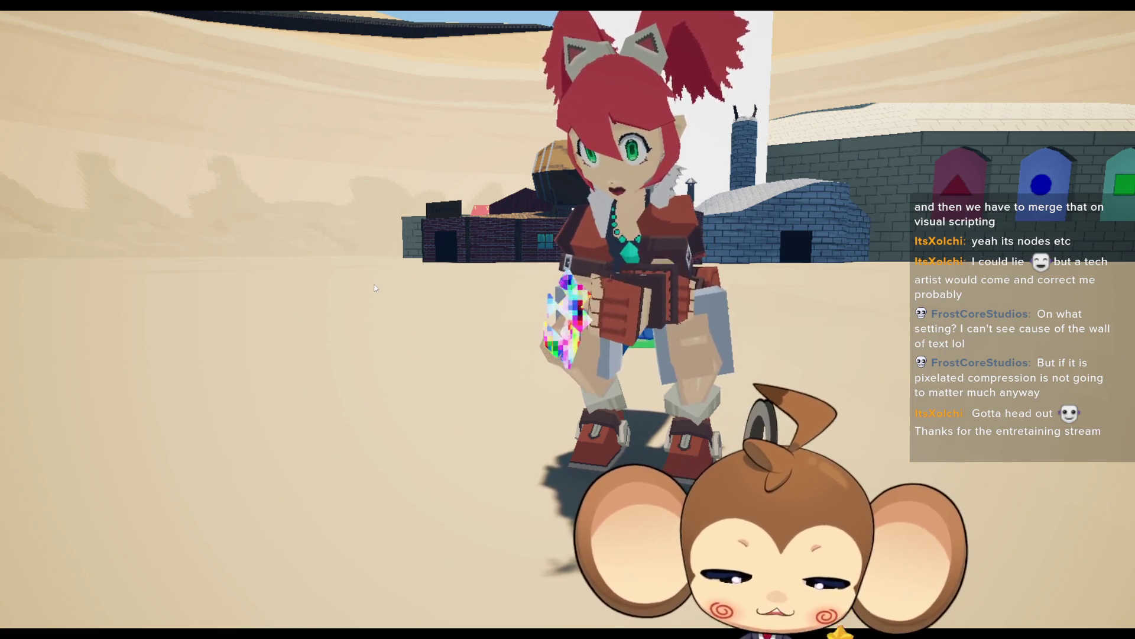
key(F11)
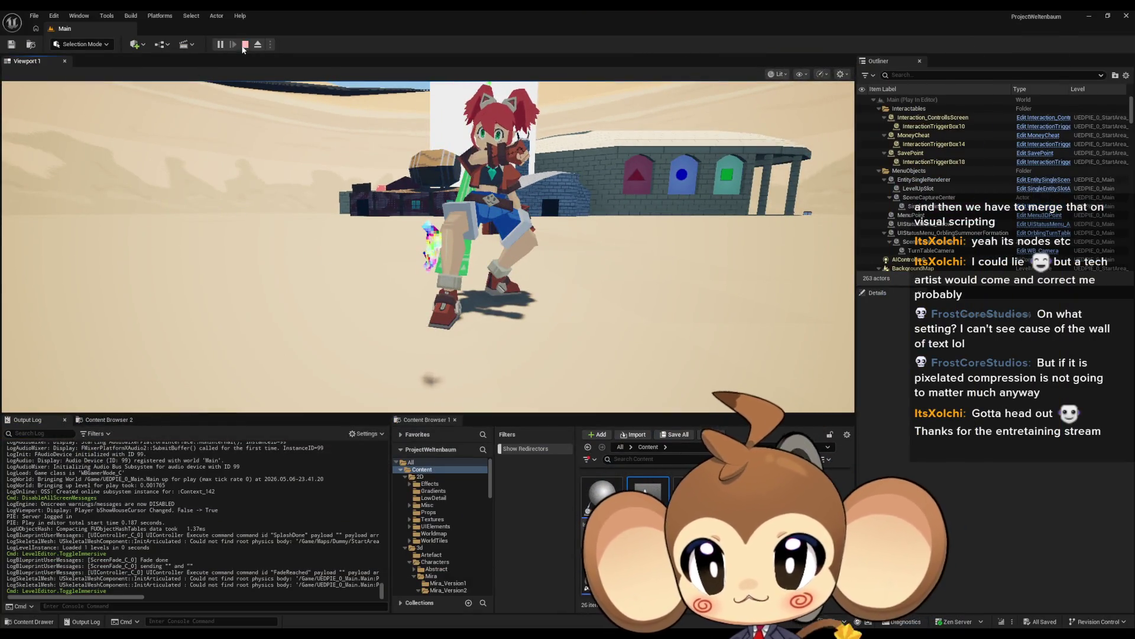
key(Escape)
- Play the Main level again, leave fullscreen with F11, and stop the session
click(221, 45)
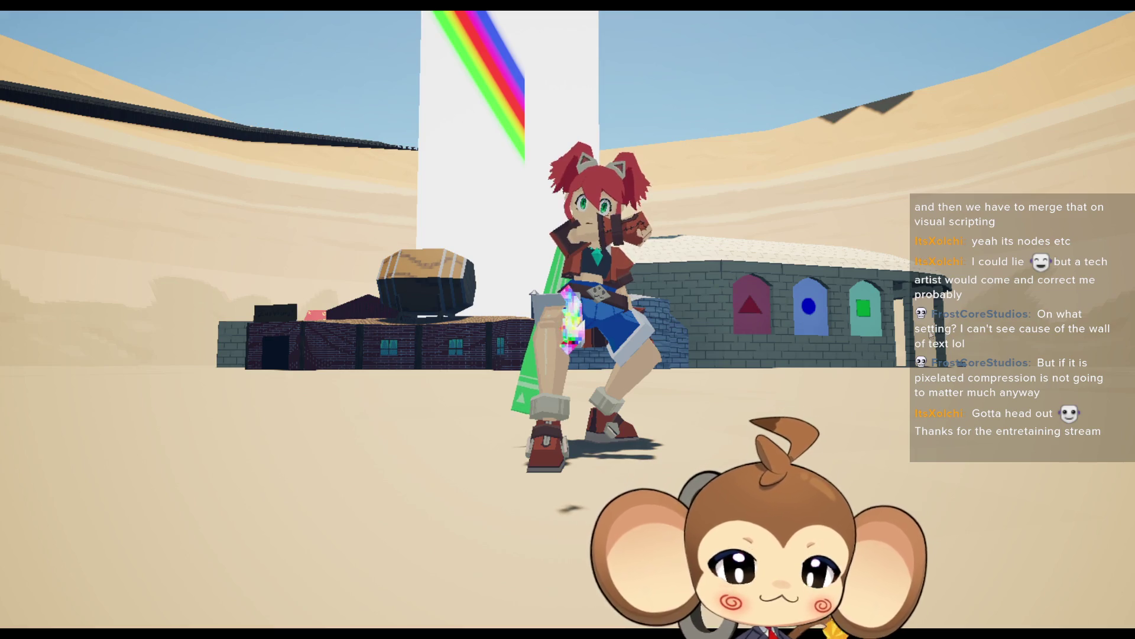
key(F11)
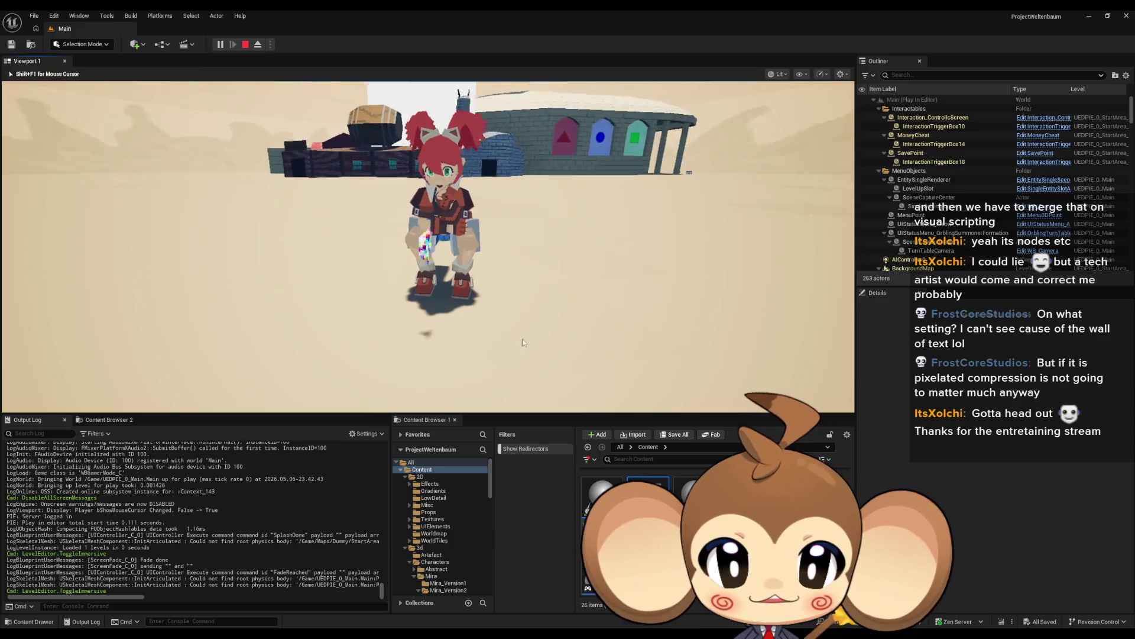
click(248, 43)
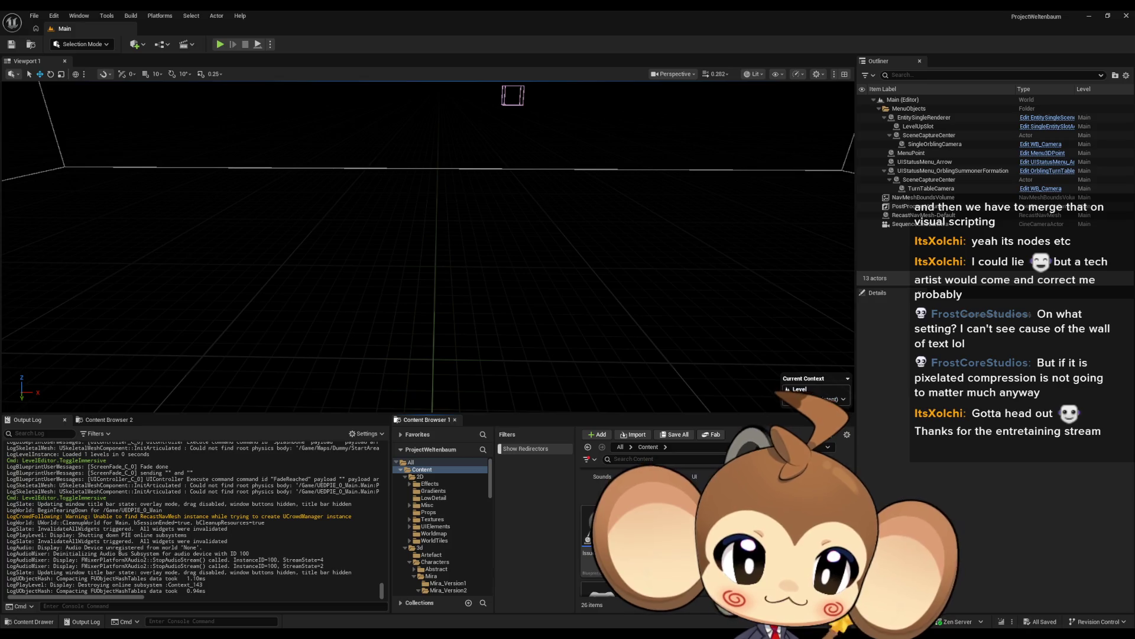
- Delete the testtesttest level and open IssueBoard to review its to-do comment notes
key(Delete)
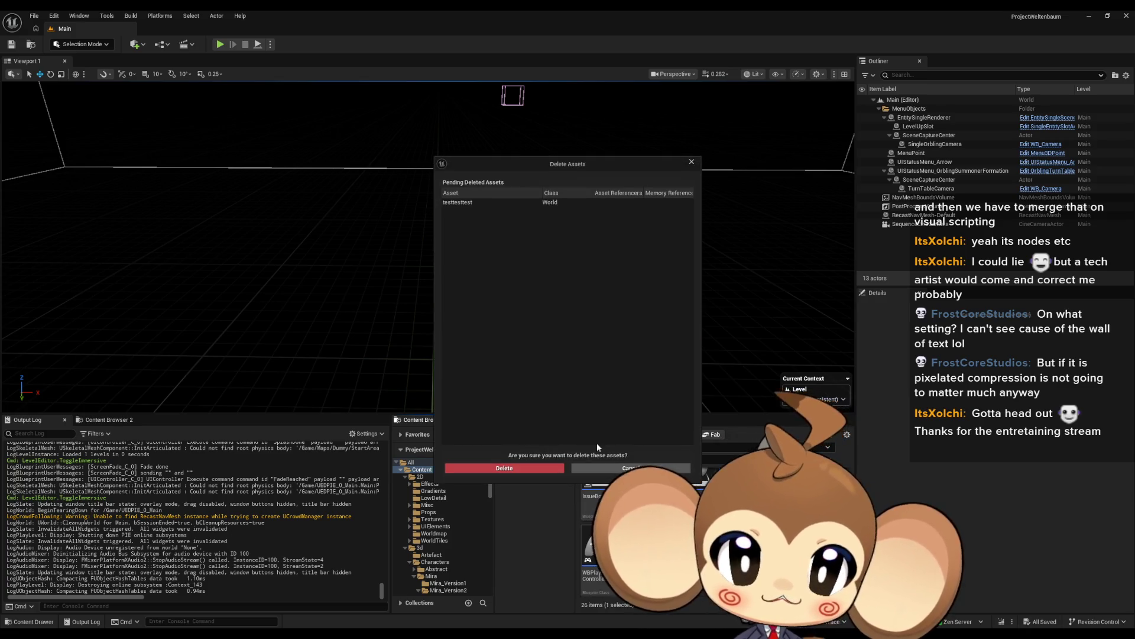
click(504, 468)
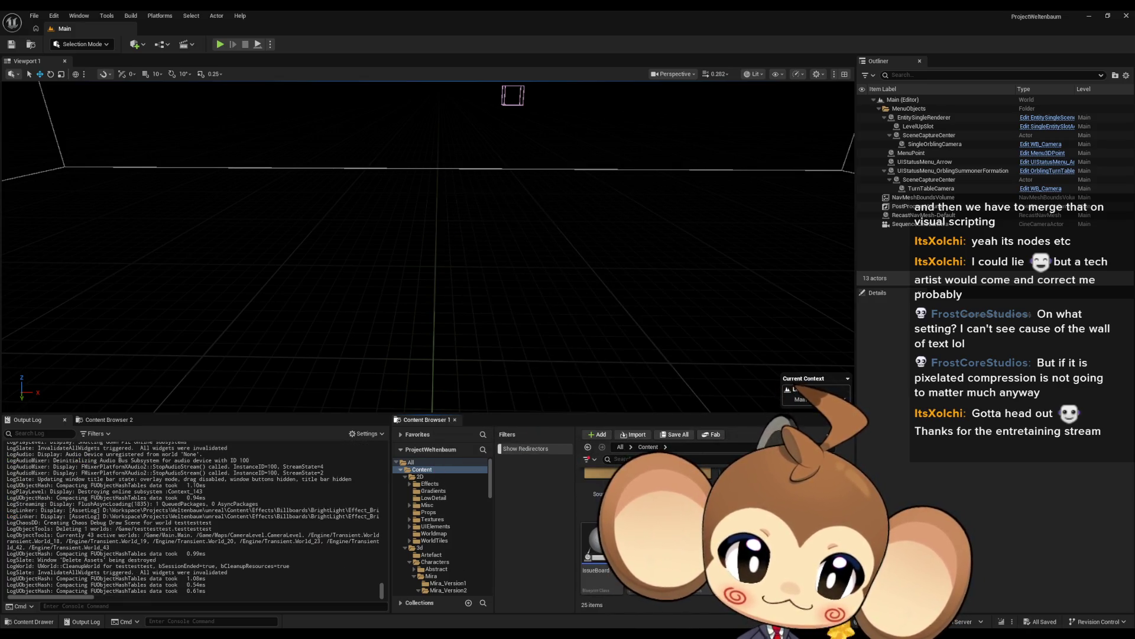
double_click(594, 544)
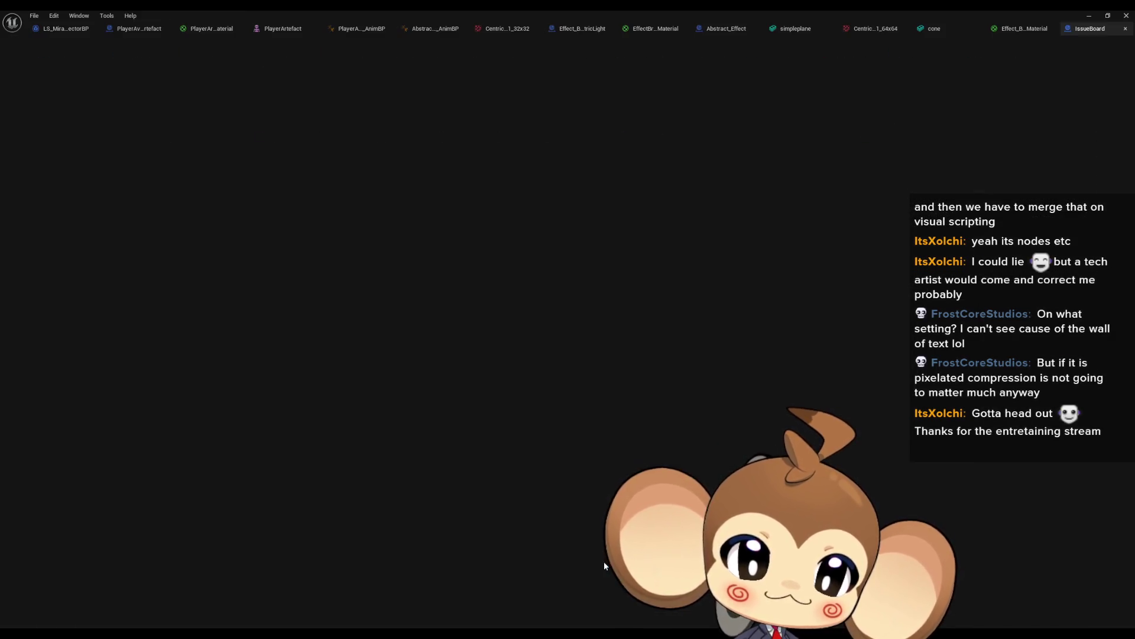
scroll(576, 427, up, 3)
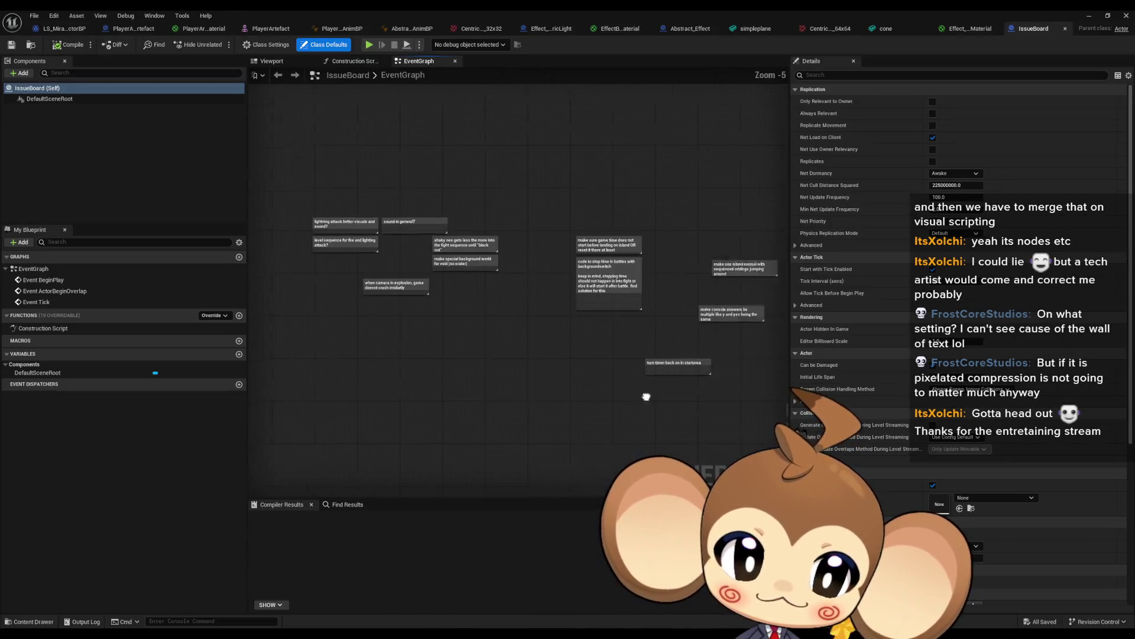
click(508, 328)
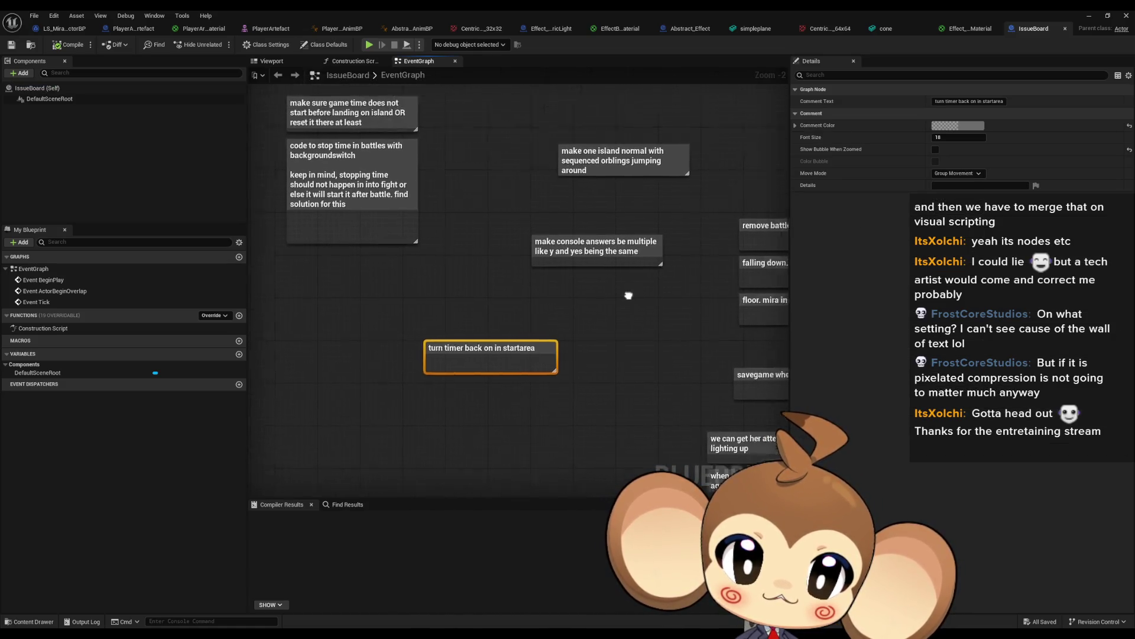
click(615, 281)
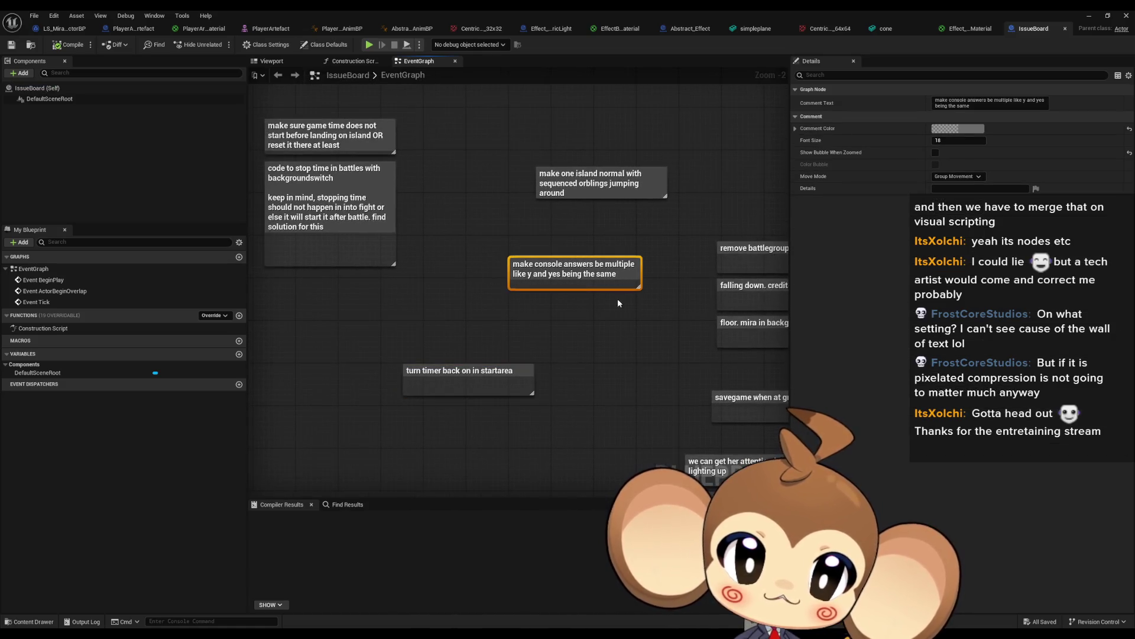
click(665, 225)
scroll(623, 360, down, 3)
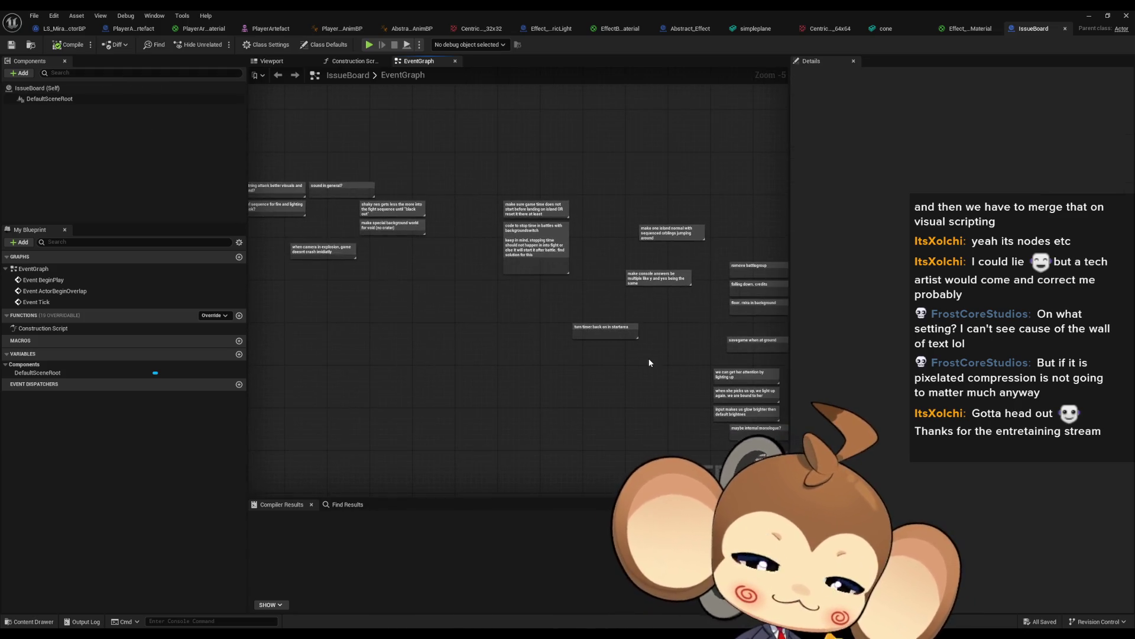